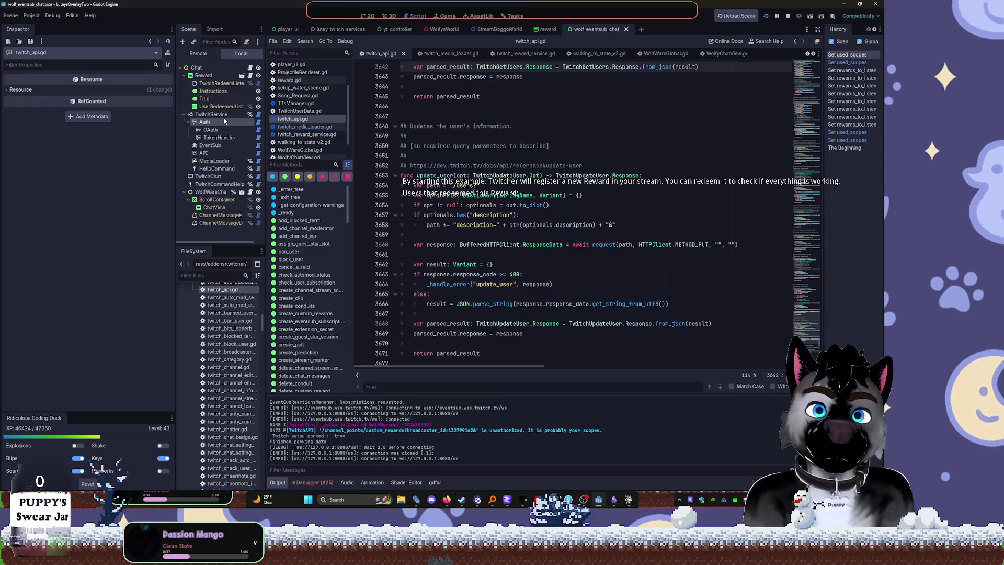
Scroll through the Auth node's Used Scopes checkboxes in the Inspector to review them
scroll(123, 330, down, 5)
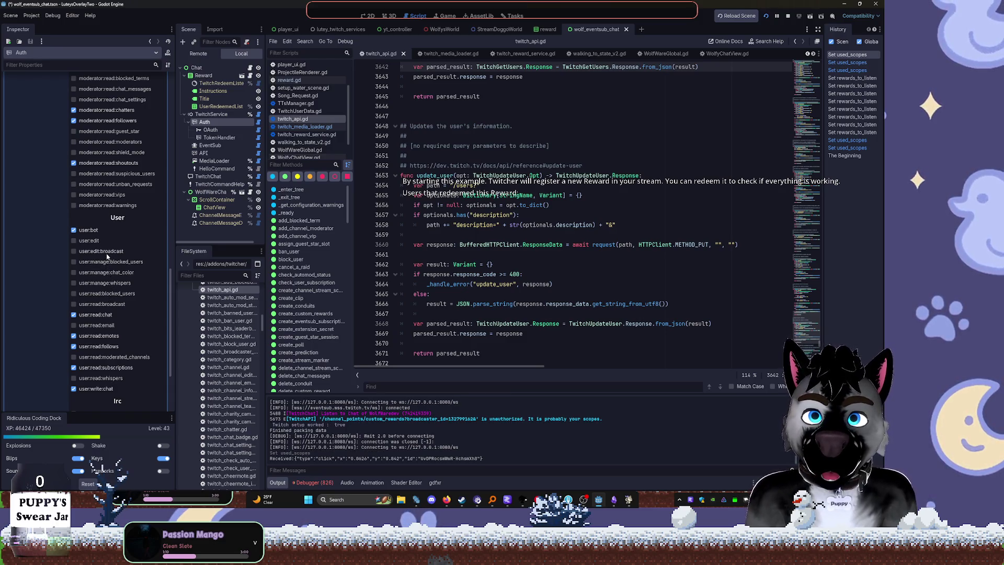
scroll(107, 256, up, 4)
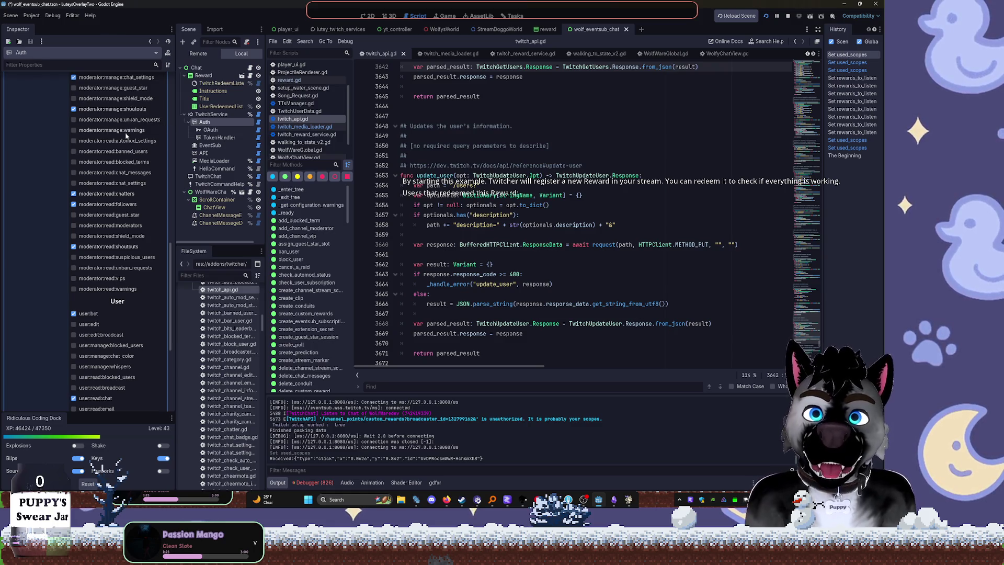
scroll(126, 139, up, 5)
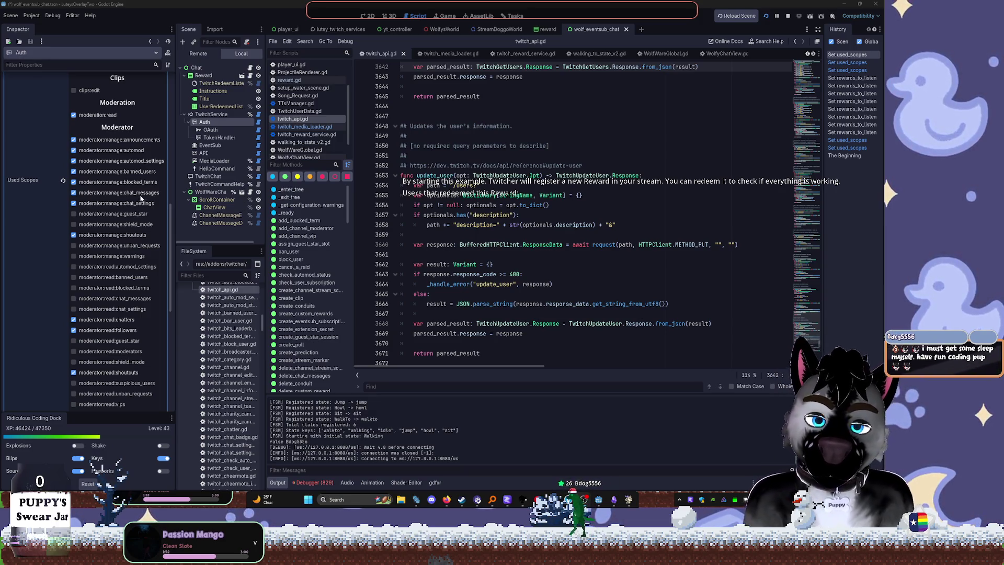
Toggle a Twitch scope checkbox under Used Scopes, then return the list to the top
scroll(141, 200, up, 5)
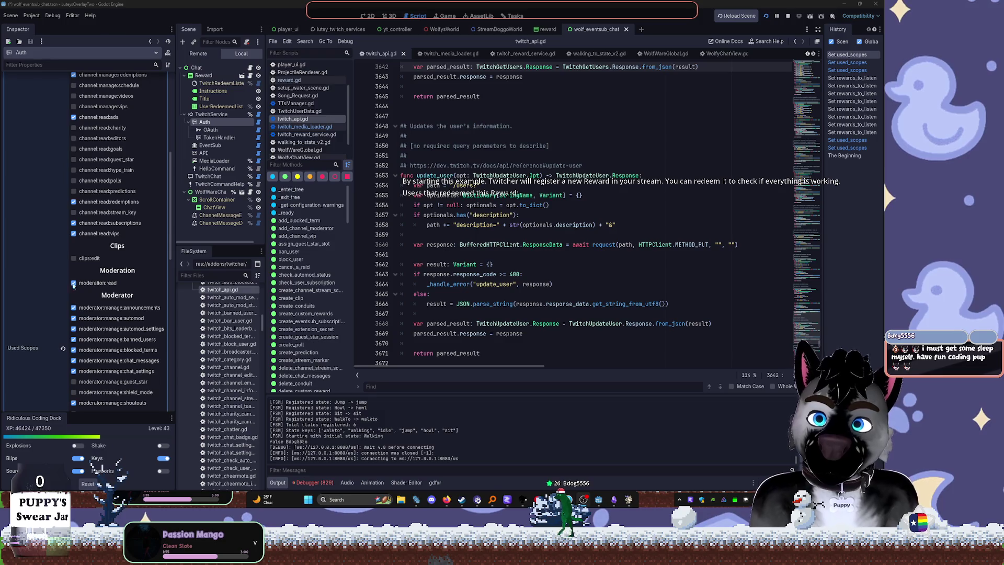
click(107, 206)
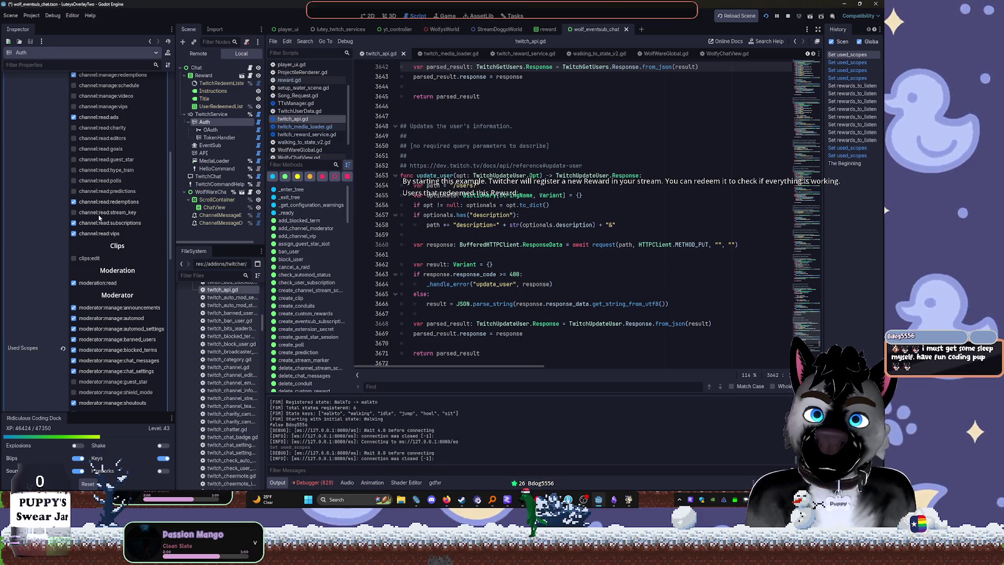
scroll(102, 212, up, 3)
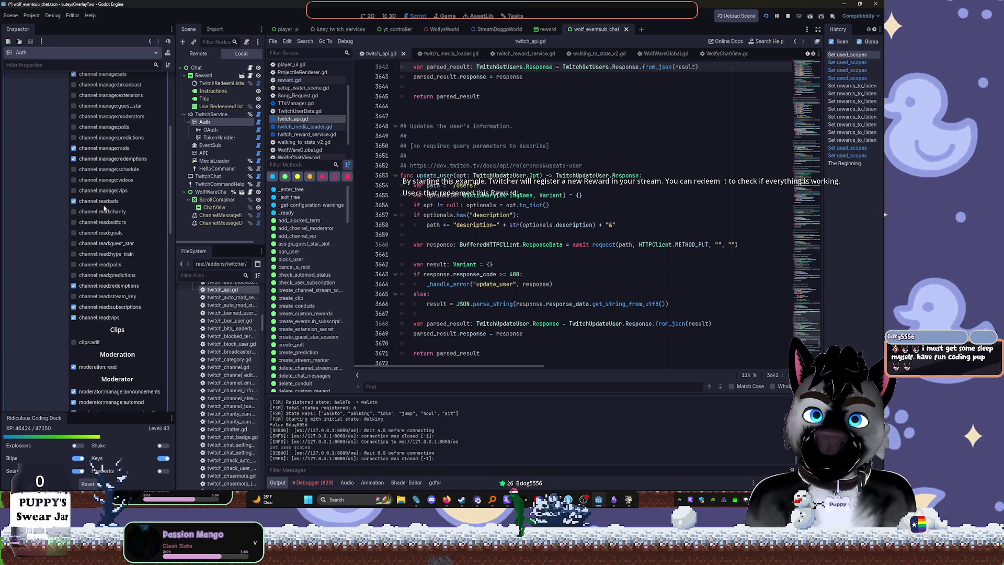
scroll(104, 208, up, 2)
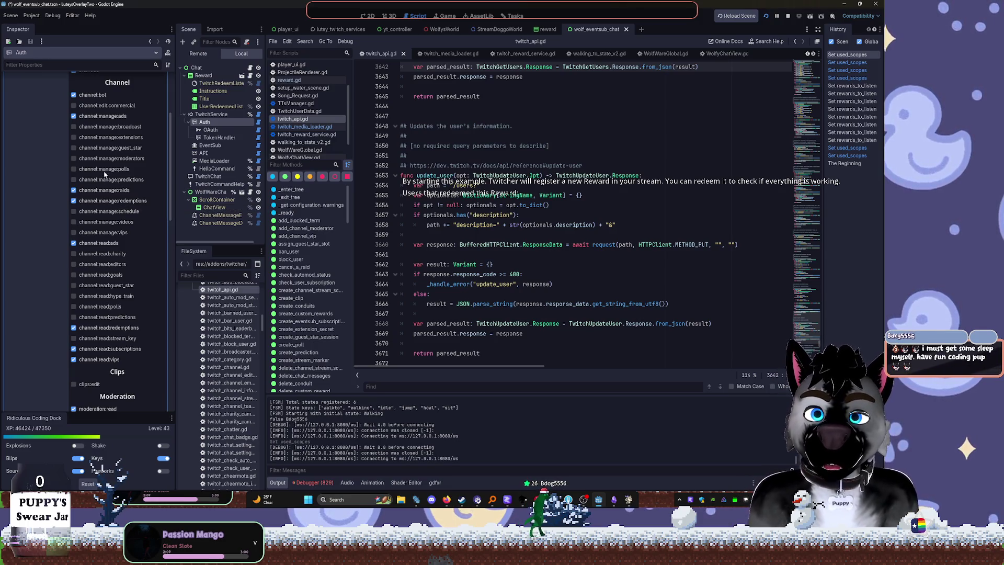
scroll(104, 141, down, 10)
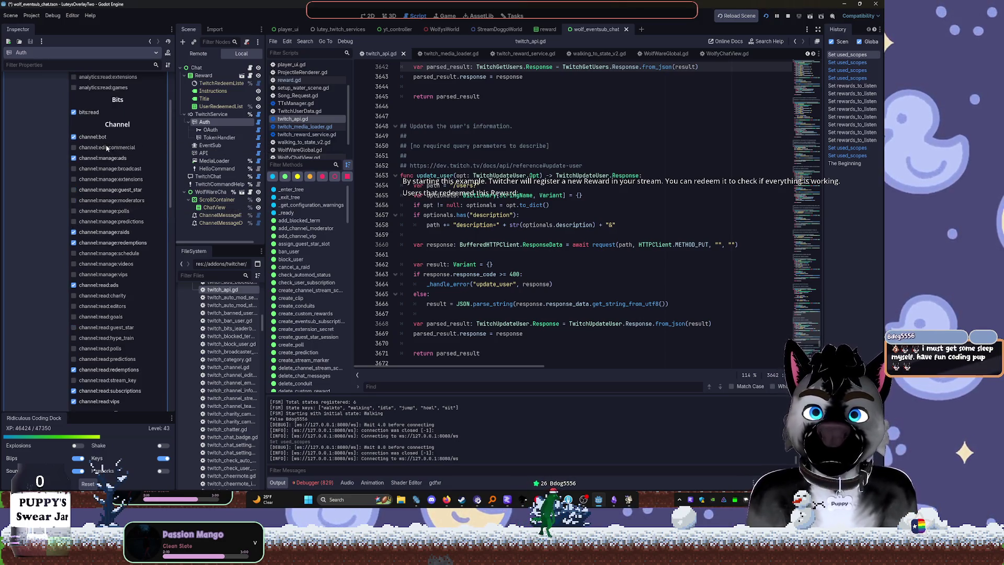
scroll(106, 149, down, 5)
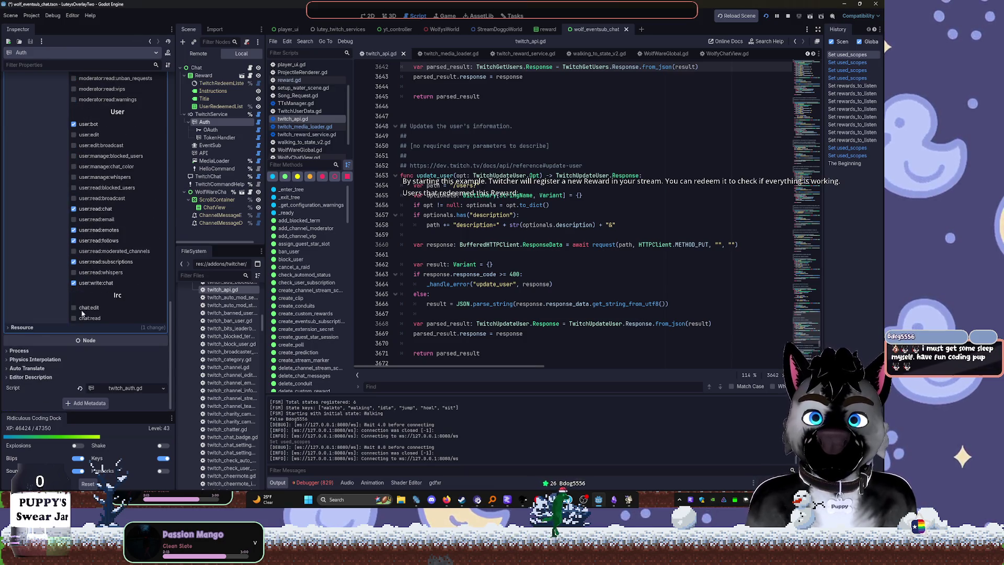
scroll(84, 314, up, 15)
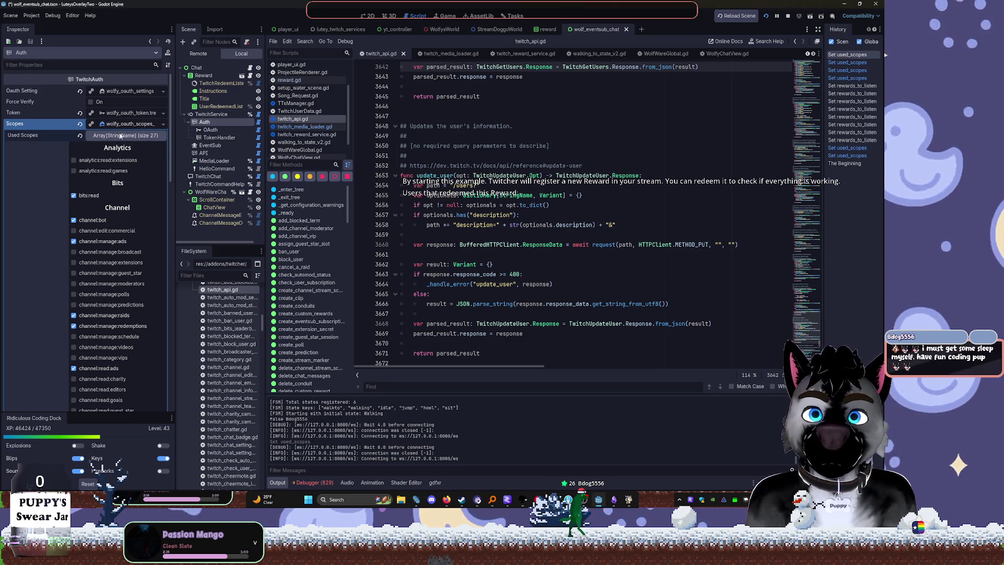
Collapse Used Scopes, expand the editor Token, and reload its info to show validity and scopes
click(128, 123)
click(130, 113)
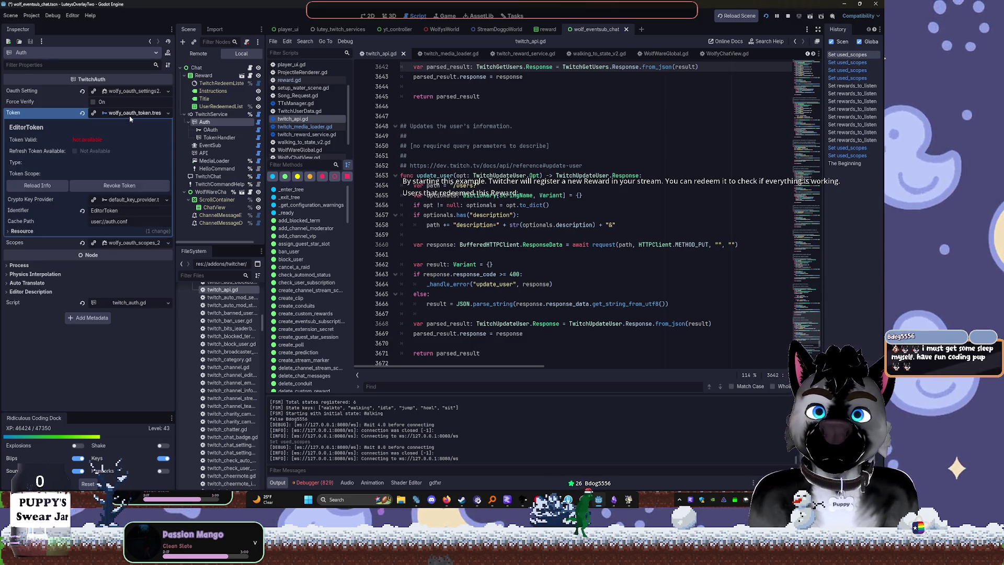
click(65, 184)
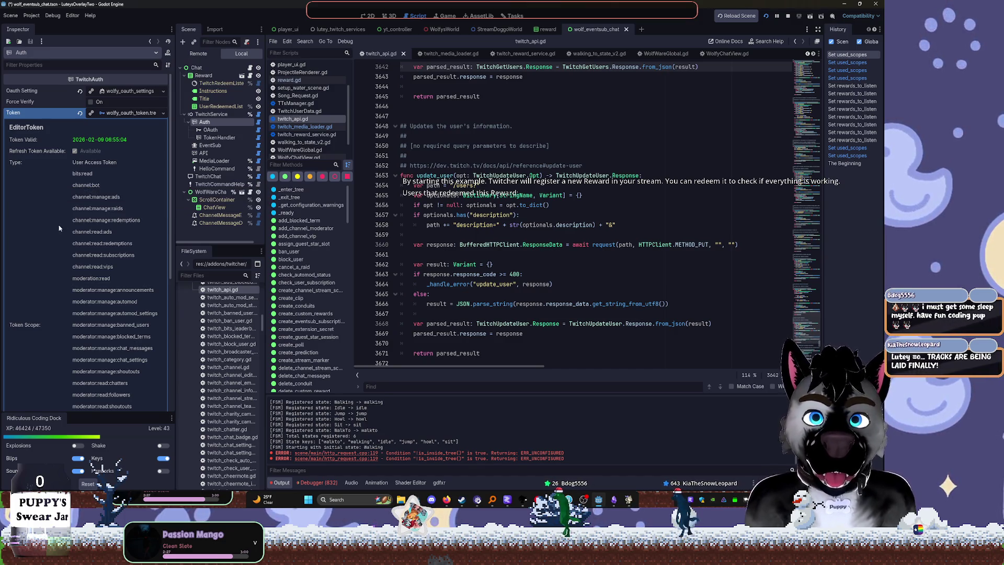
scroll(59, 228, down, 5)
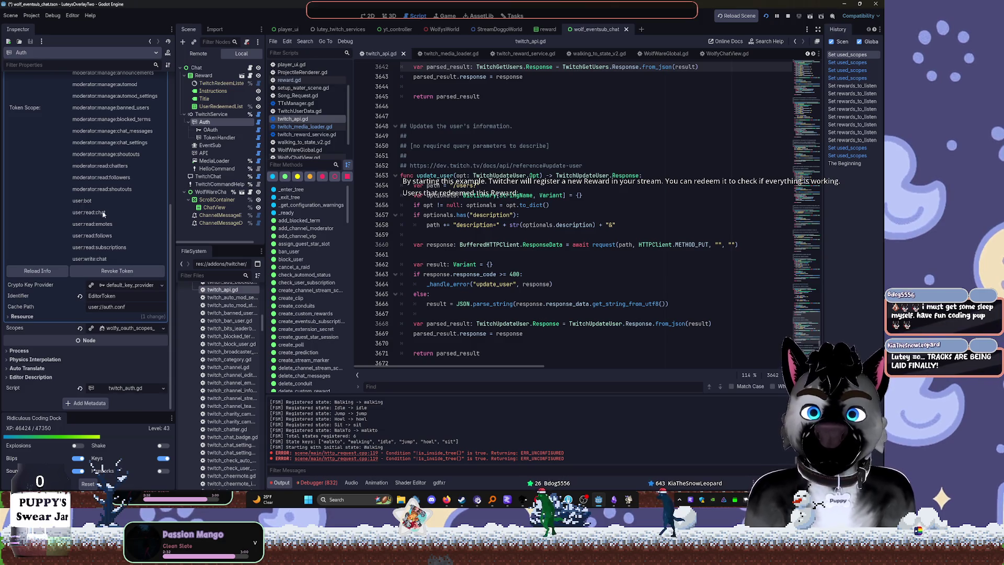
scroll(132, 149, up, 3)
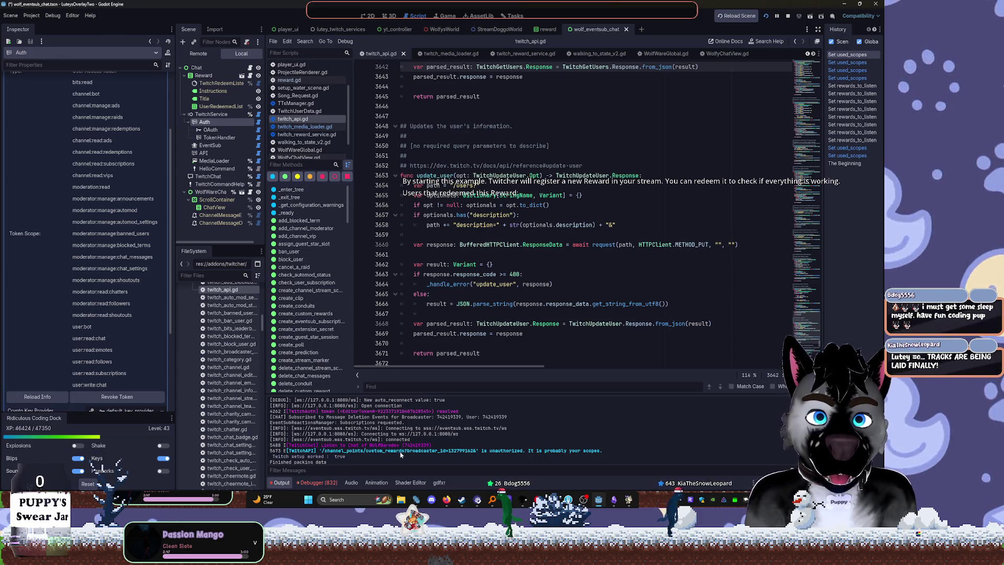
Highlight the channel_points/custom_rewards path in the Output panel's unauthorized error line
mouse_move(323, 450)
mouse_down()
mouse_move(459, 451)
mouse_move(406, 452)
mouse_up()
mouse_move(524, 508)
mouse_move(554, 501)
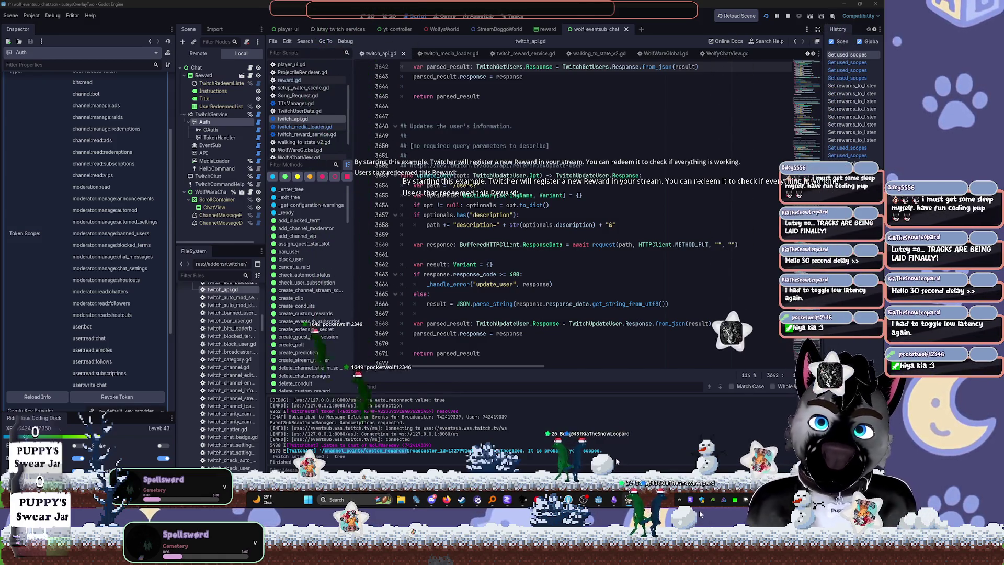
Bring up the ModView voice settings window, hide and reshow it, then run the overlay project
click(699, 510)
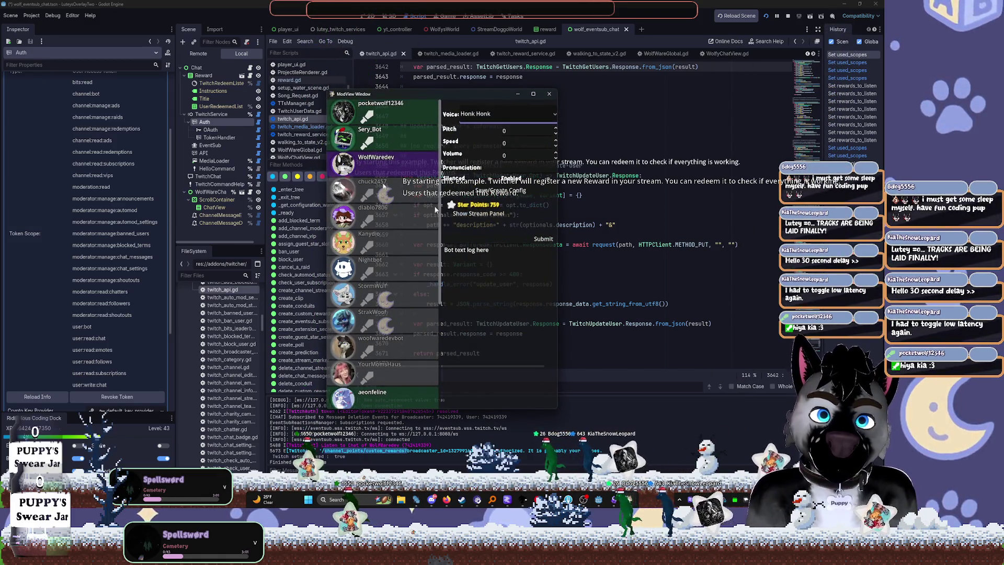
scroll(387, 251, down, 5)
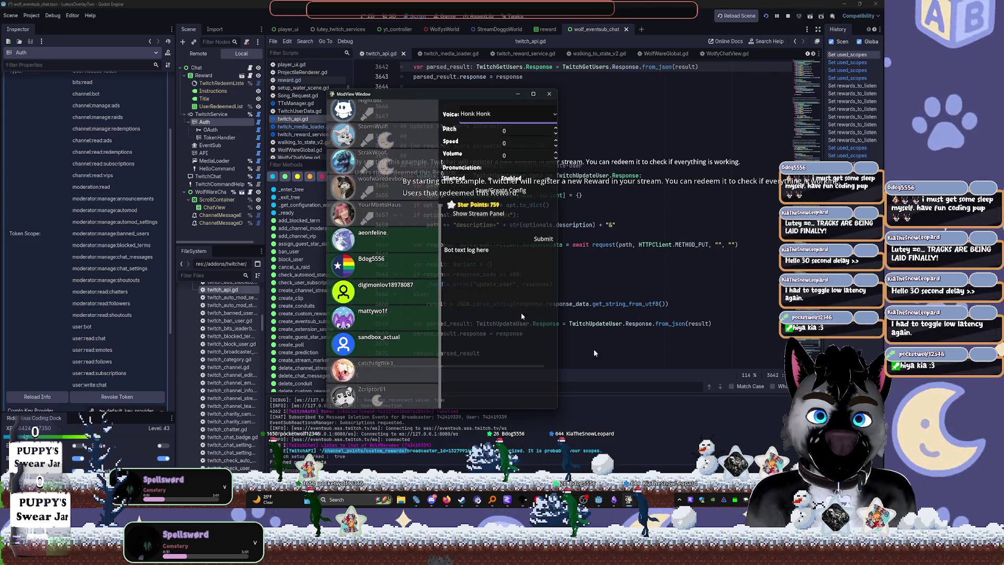
click(767, 353)
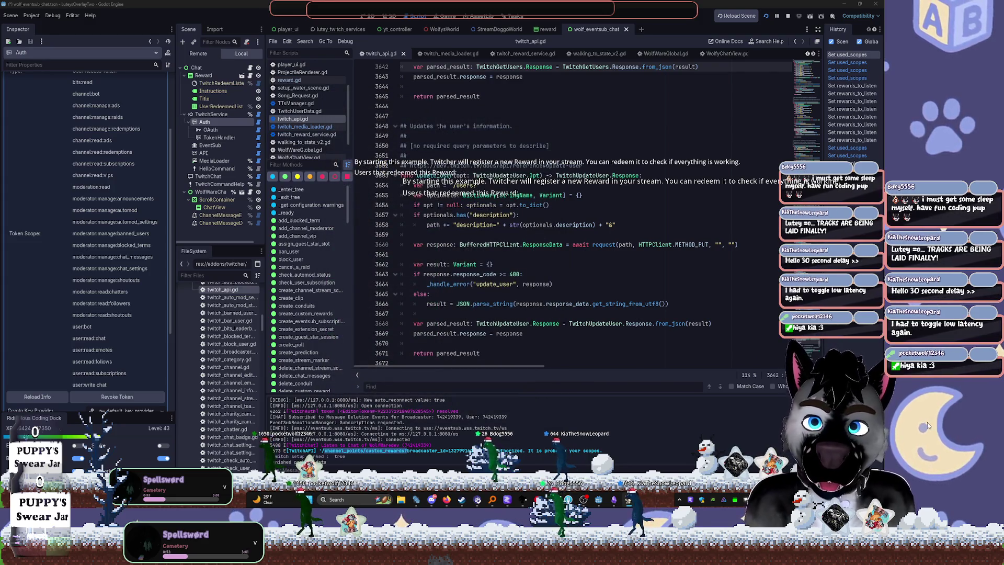
key(alt+Tab)
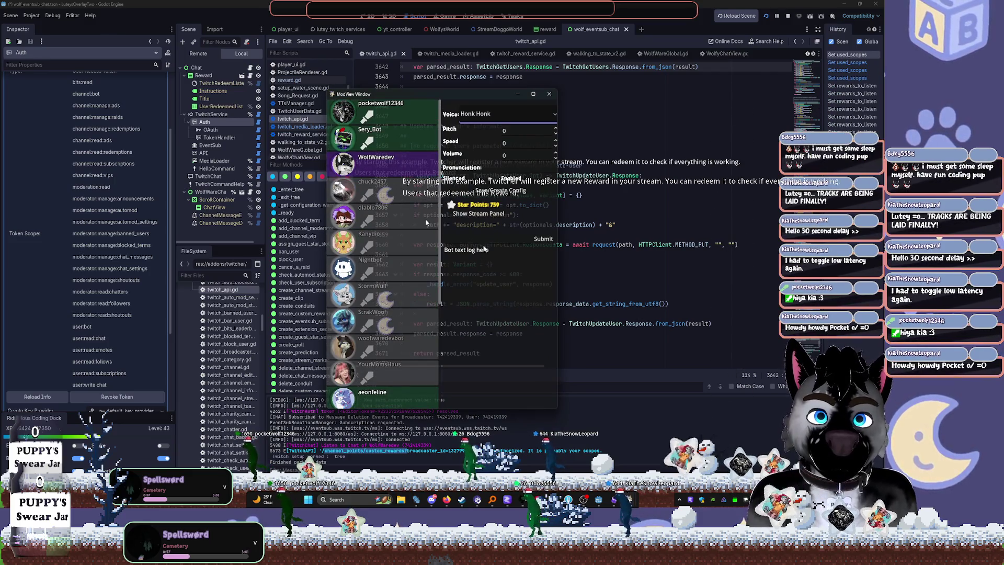
click(753, 373)
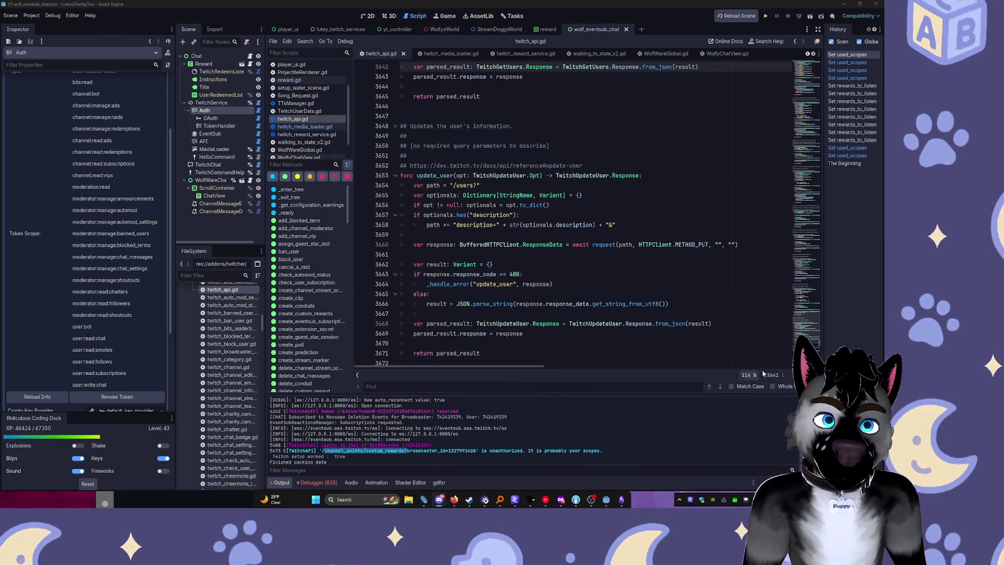
click(756, 304)
click(767, 17)
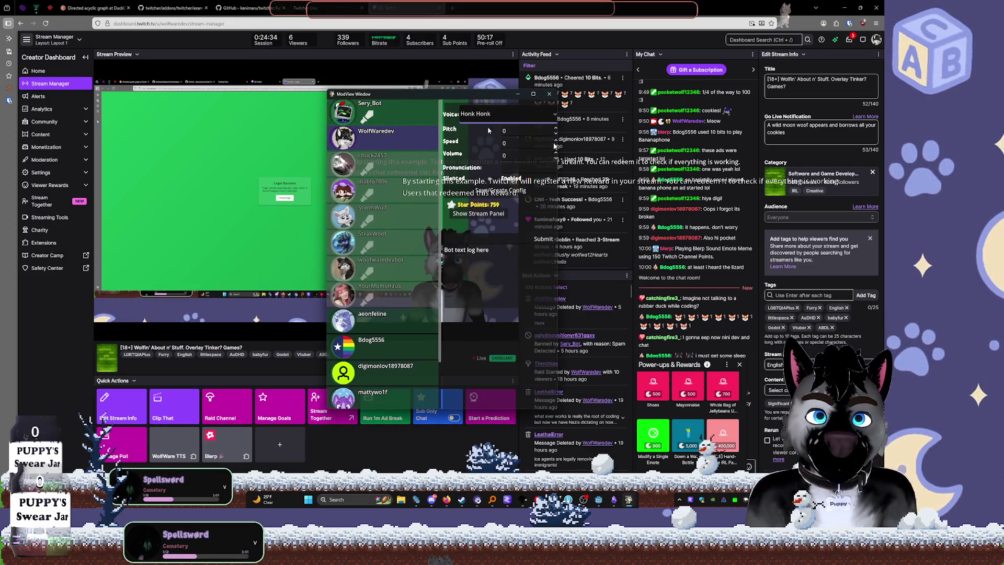
Shift the ModView window and confirm the viewer's voice stays Jessie [Female]
drag(515, 95, 566, 104)
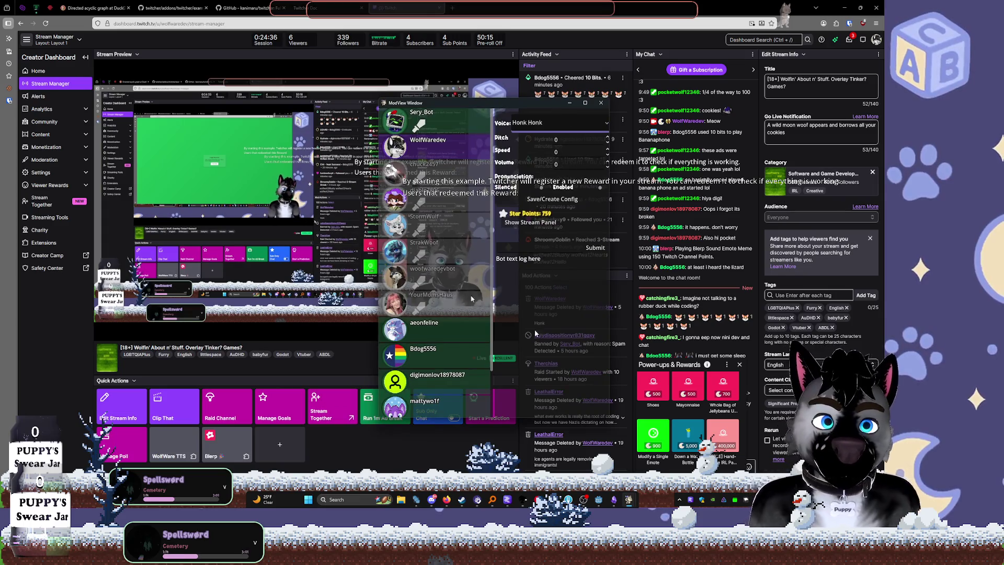
scroll(473, 291, down, 2)
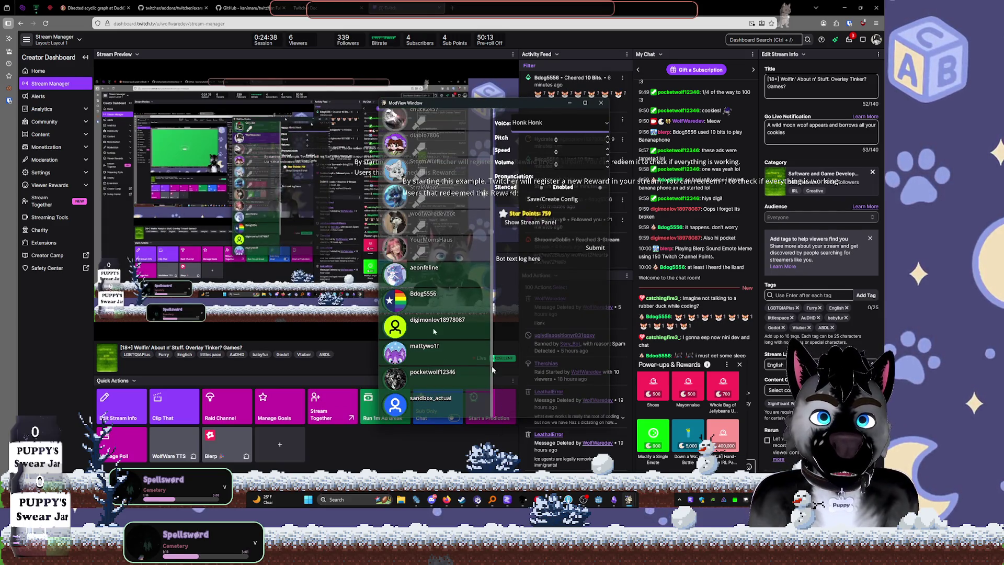
scroll(444, 376, up, 2)
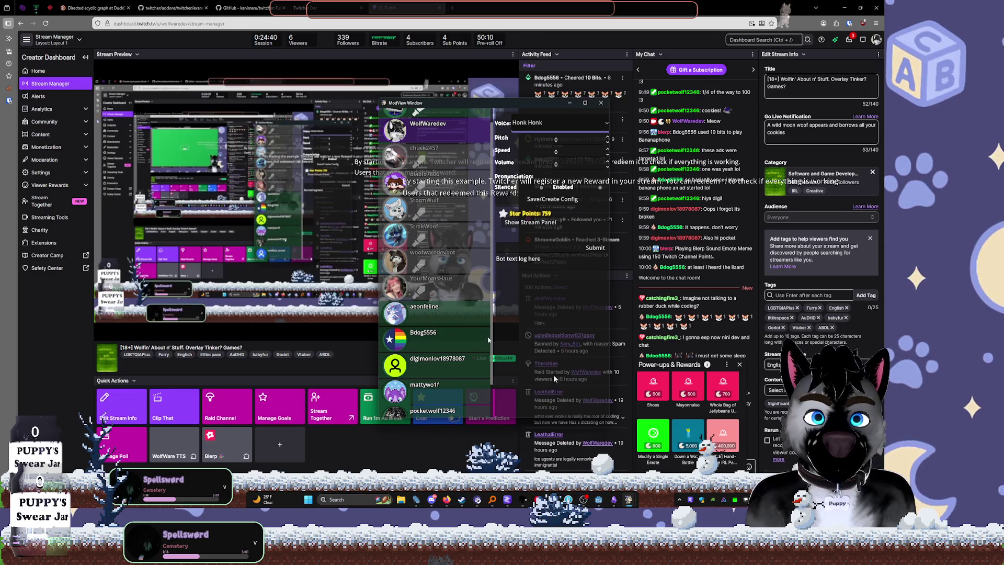
scroll(469, 228, up, 1)
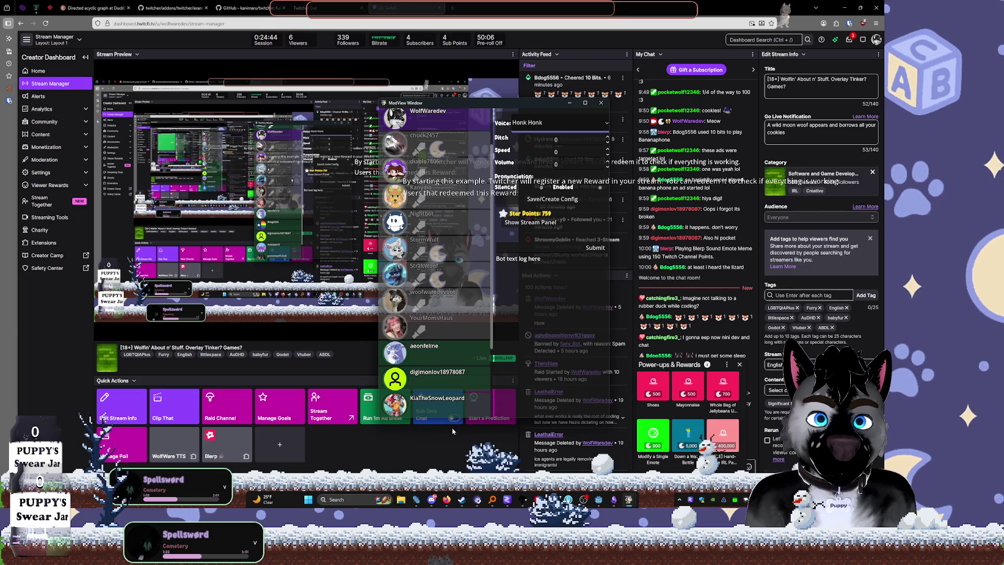
scroll(483, 367, down, 3)
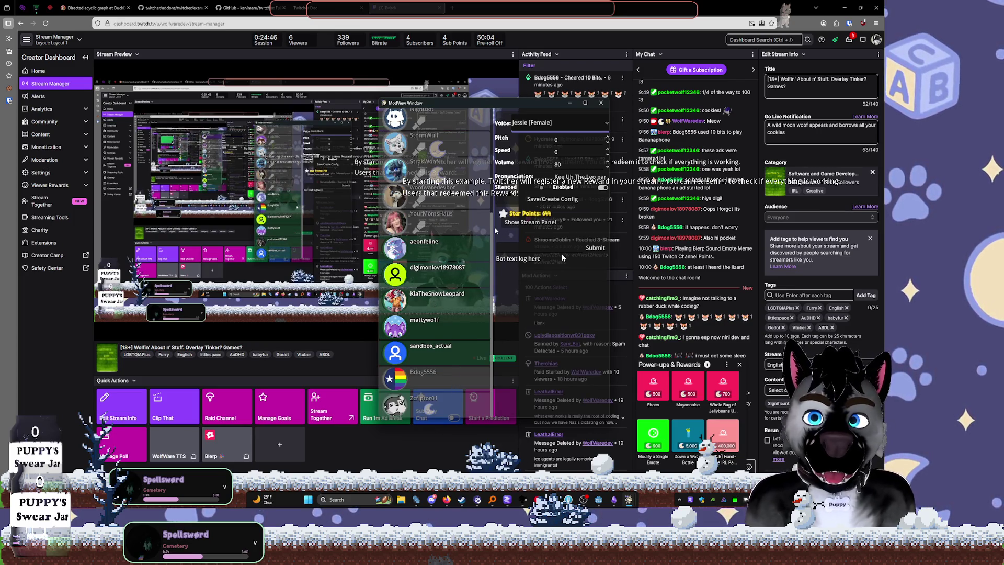
click(563, 124)
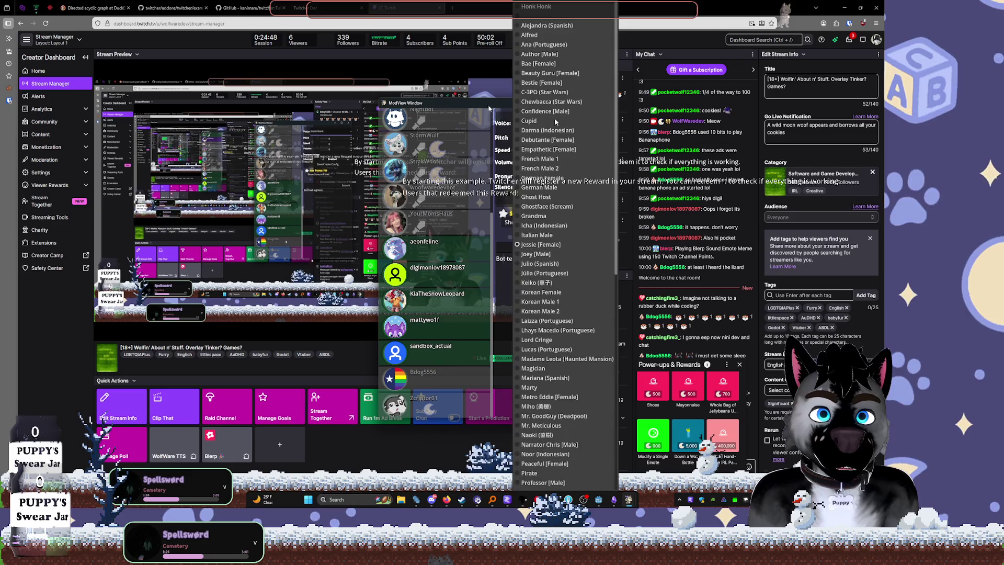
click(565, 173)
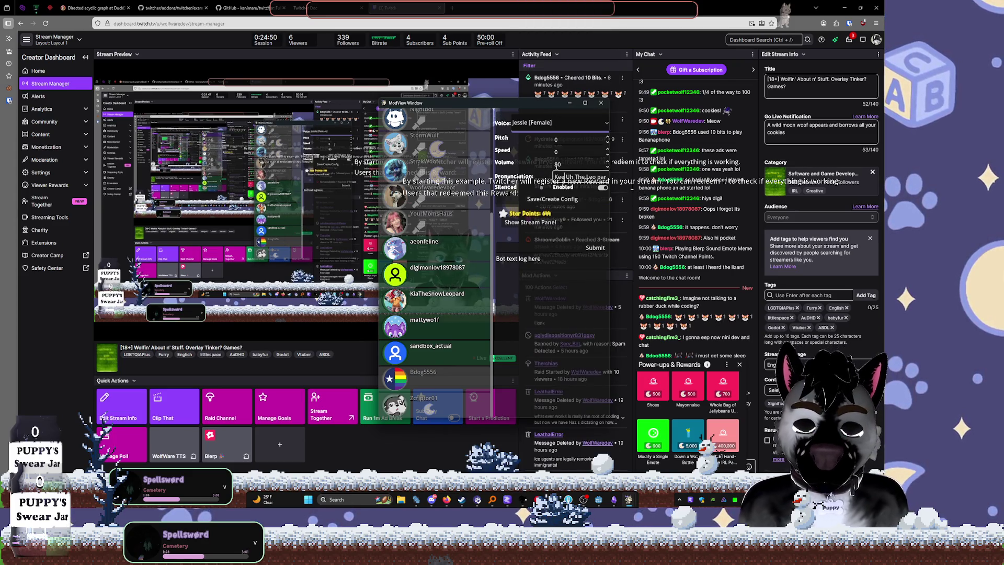
Delete the stray space in the Pronunciation field, save the config, and drag ModView left
key(Home)
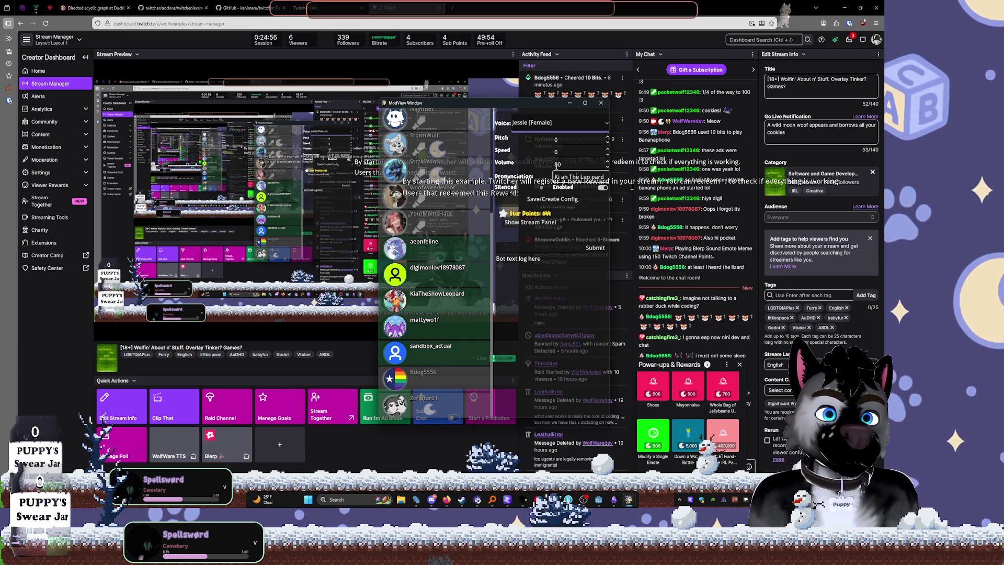
key(Delete)
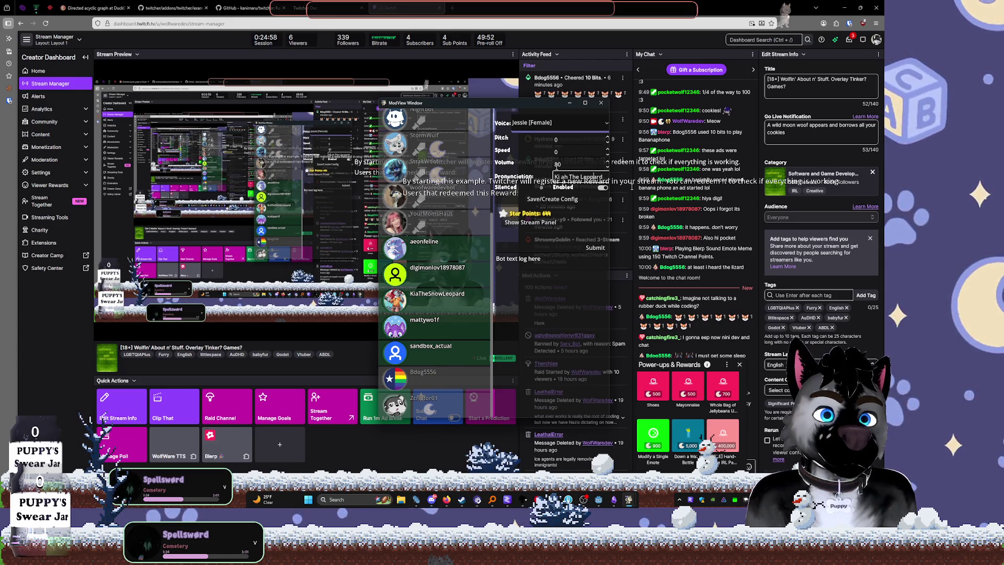
click(580, 194)
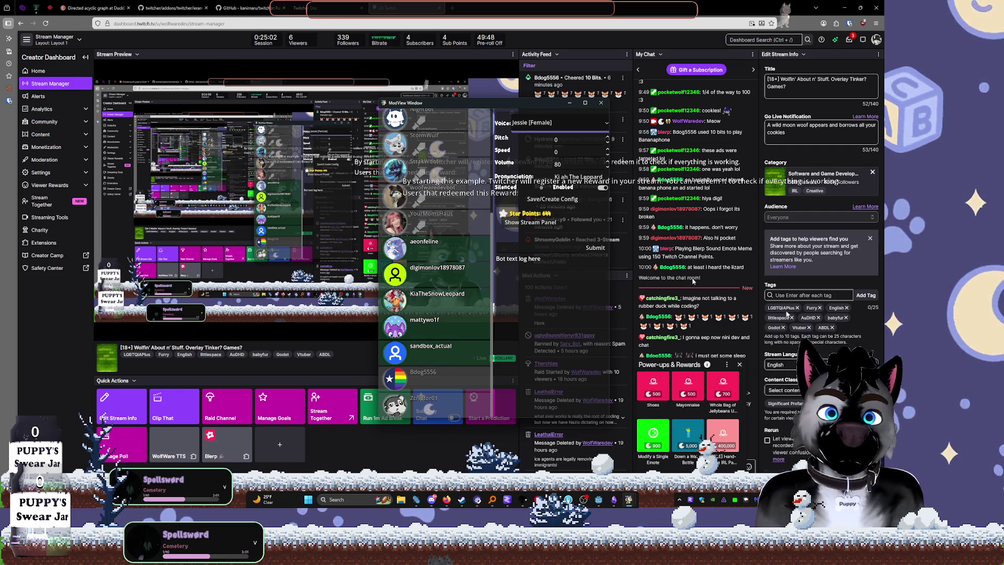
mouse_move(512, 106)
mouse_down()
mouse_move(218, 104)
mouse_move(330, 105)
mouse_move(265, 101)
mouse_up()
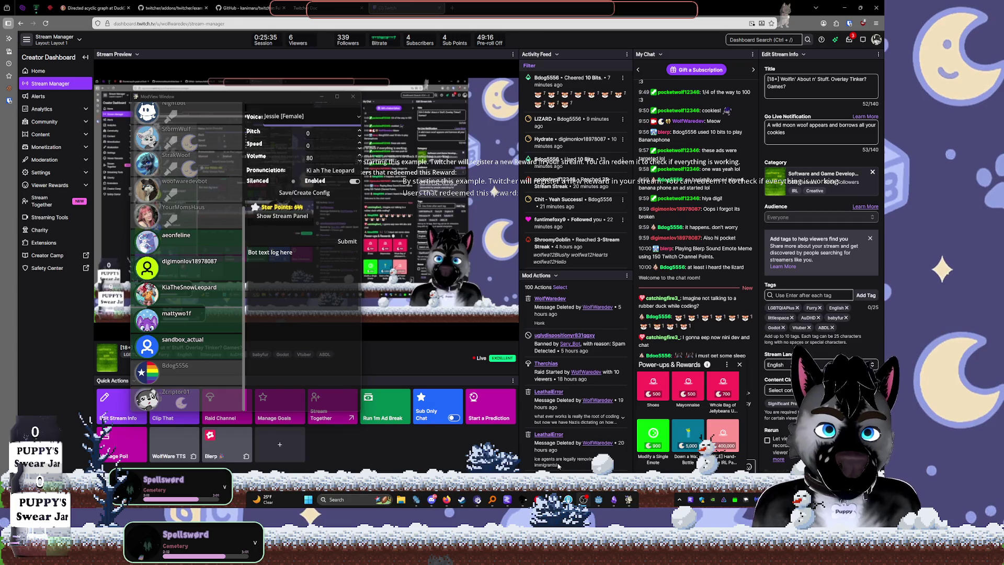
Open LM Studio's Developer view, reposition the window, and check the Llama 3.2 3B model's settings
click(505, 498)
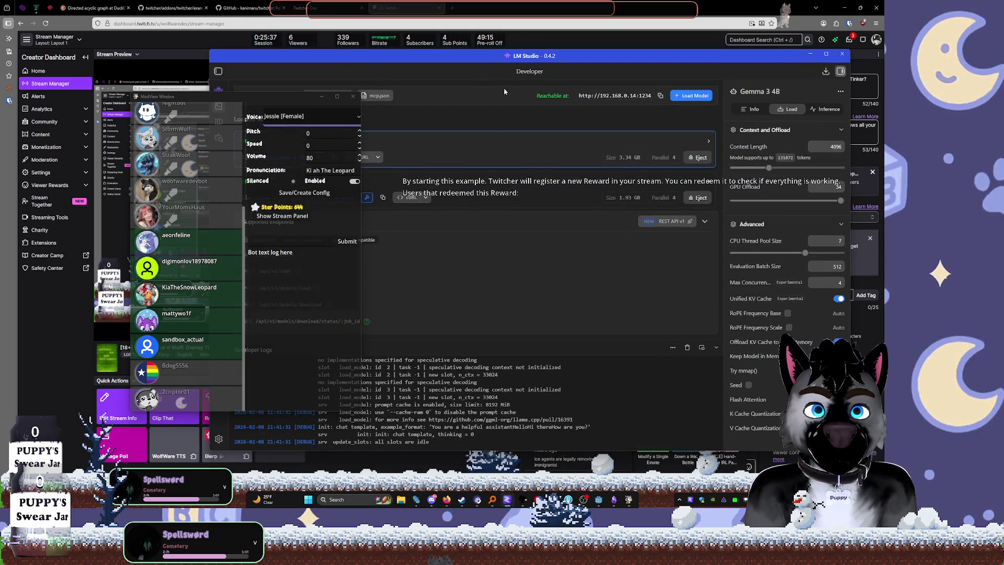
drag(486, 60, 608, 55)
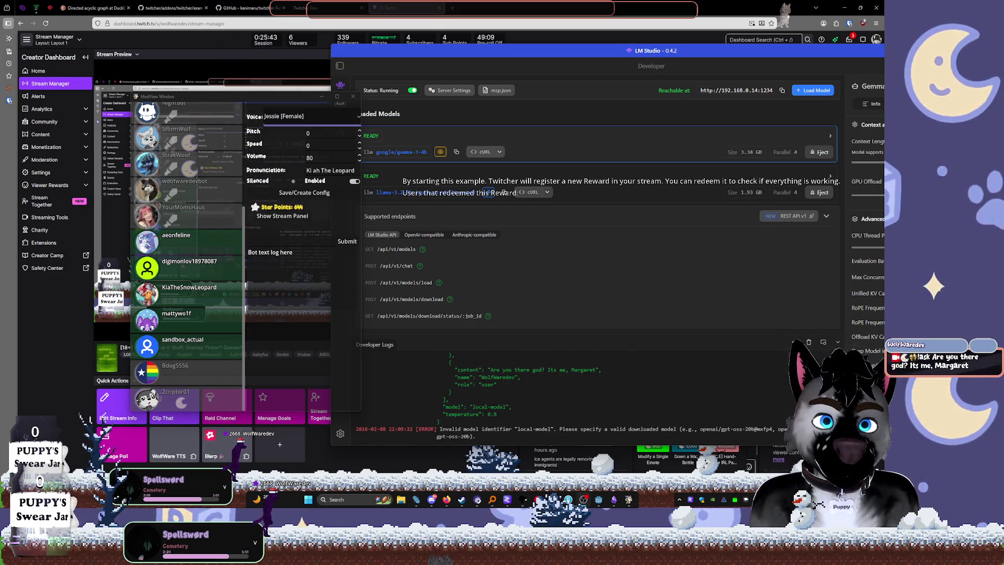
drag(841, 51, 753, 63)
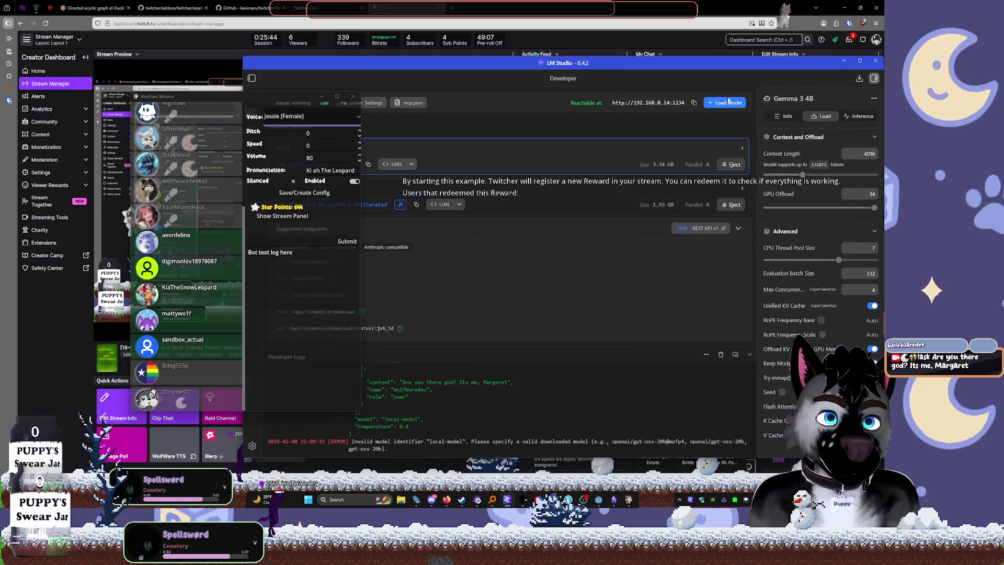
click(724, 103)
key(Escape)
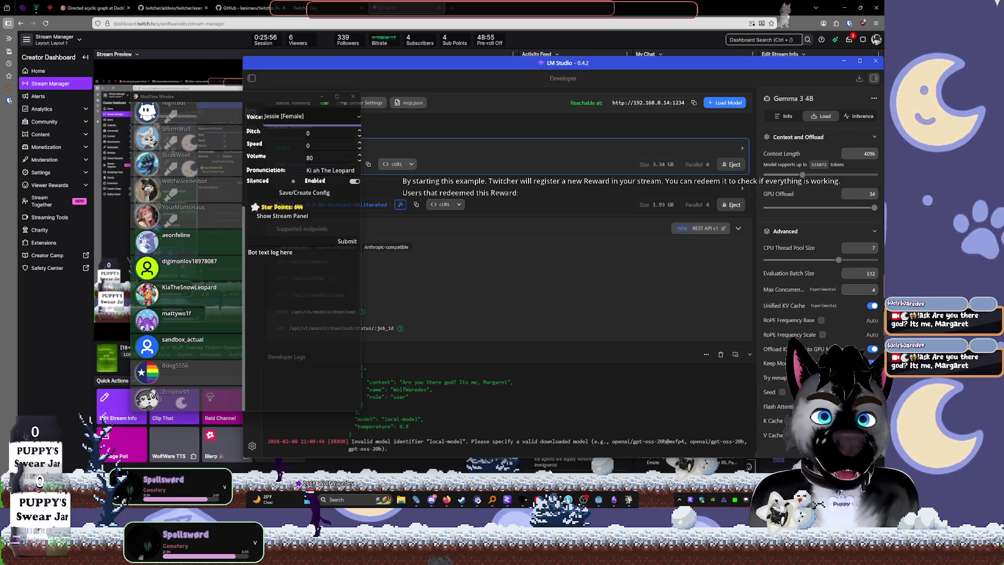
drag(558, 68, 498, 51)
click(503, 175)
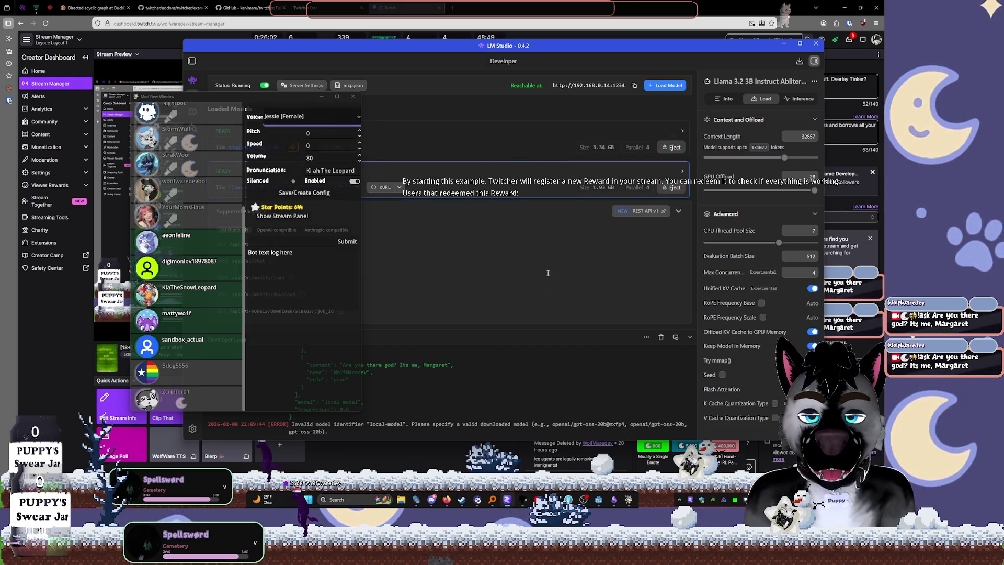
mouse_move(569, 499)
click(508, 500)
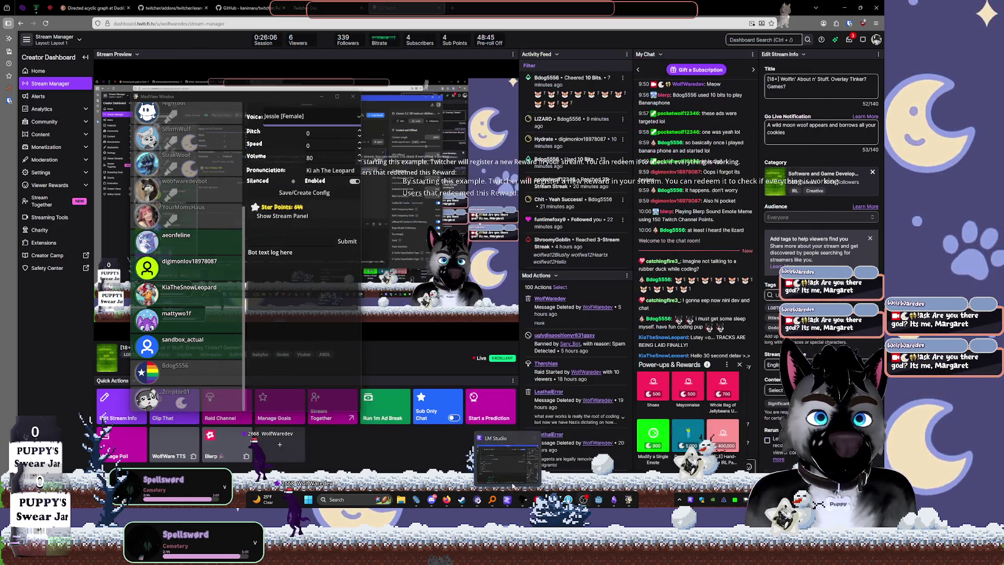
click(507, 499)
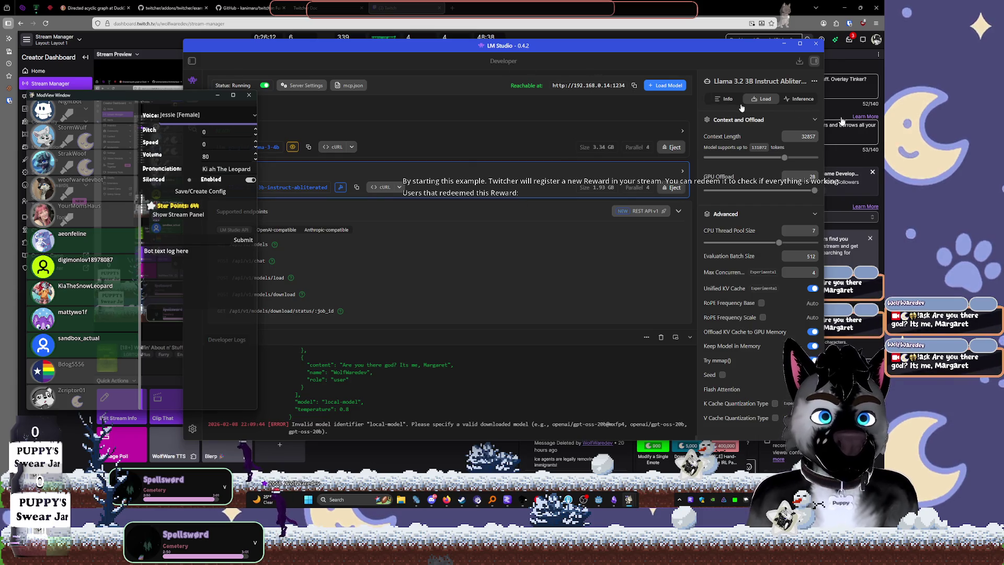
Load a model from the list with its context length reduced to about 14377
click(663, 85)
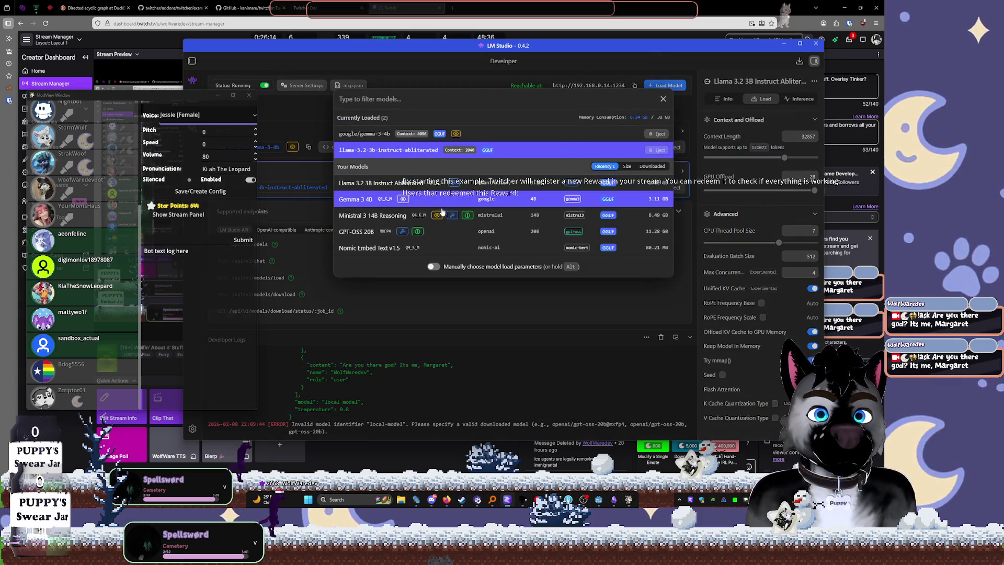
click(562, 160)
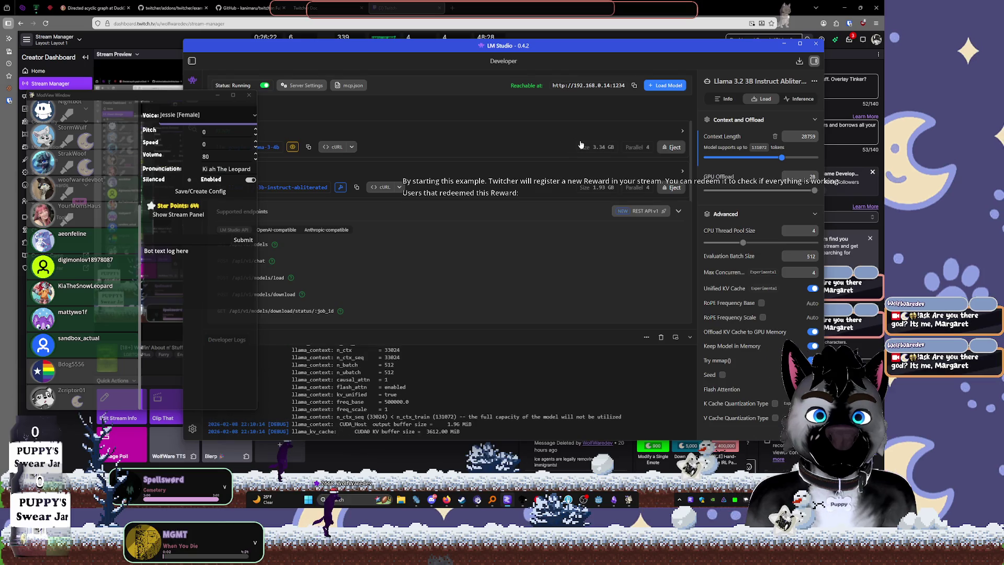
click(766, 158)
drag(765, 159, 768, 157)
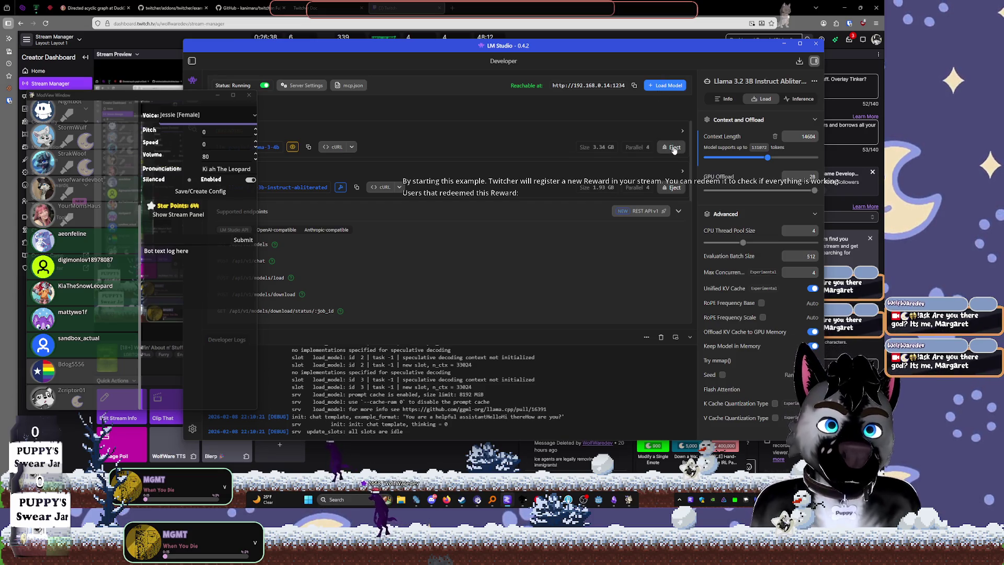
Eject all loaded models, load only Llama 3.2 3B Instruct Abliterated, and minimize LM Studio
click(674, 148)
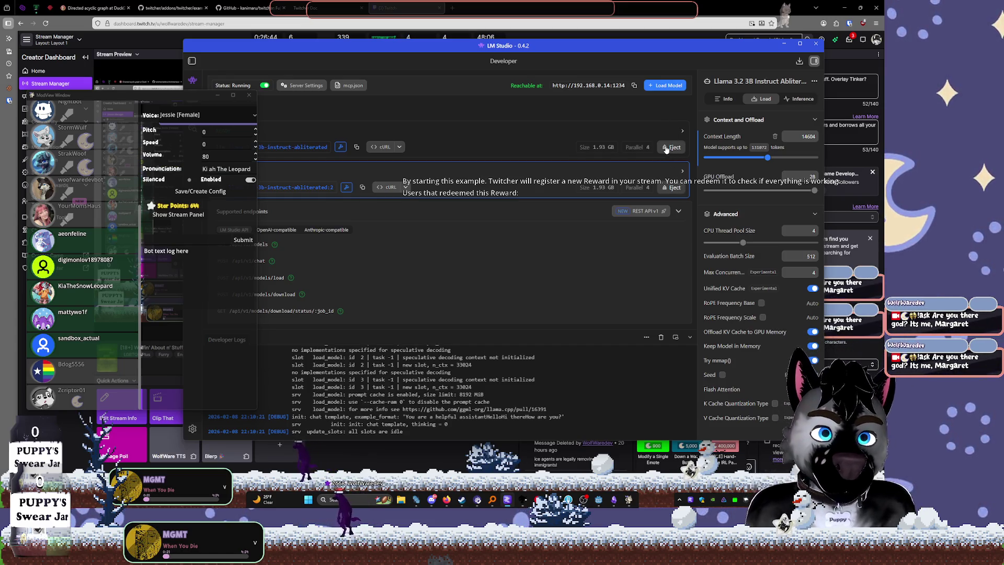
click(667, 149)
click(670, 148)
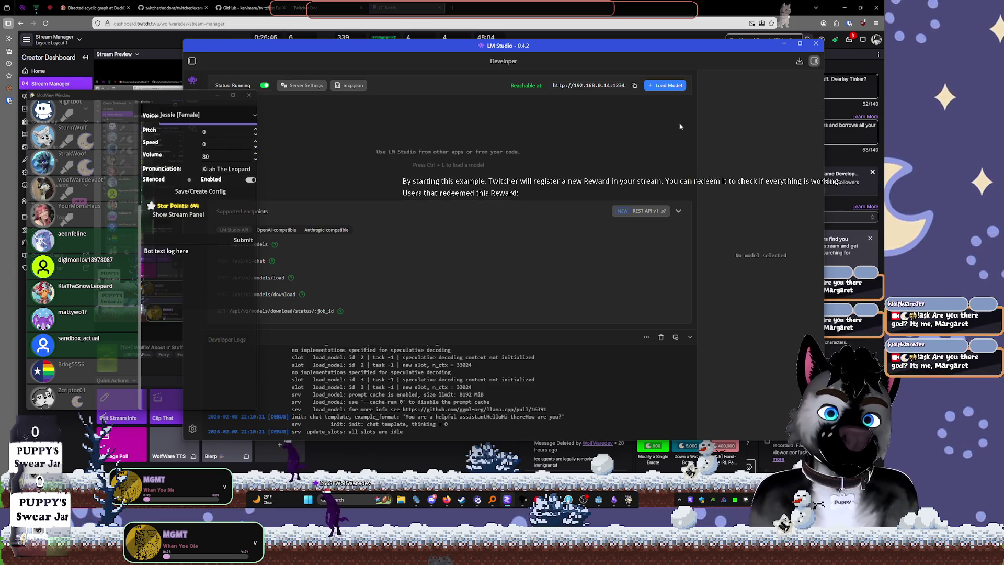
click(667, 86)
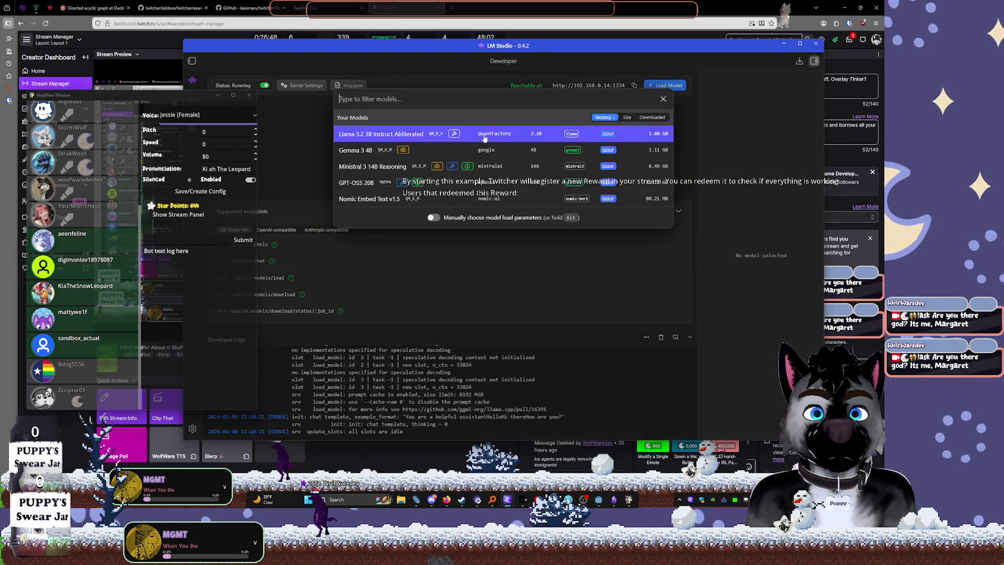
click(594, 128)
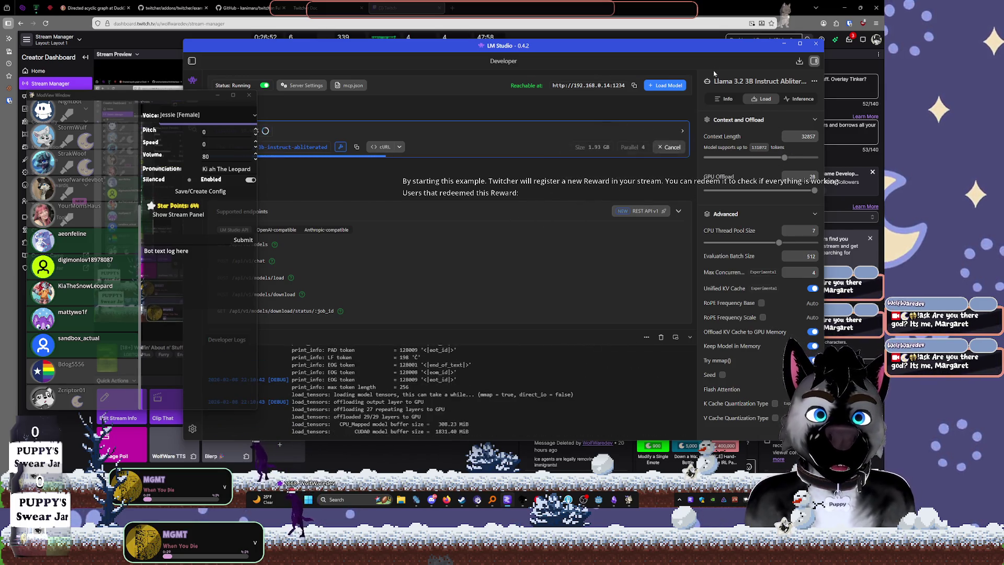
click(783, 44)
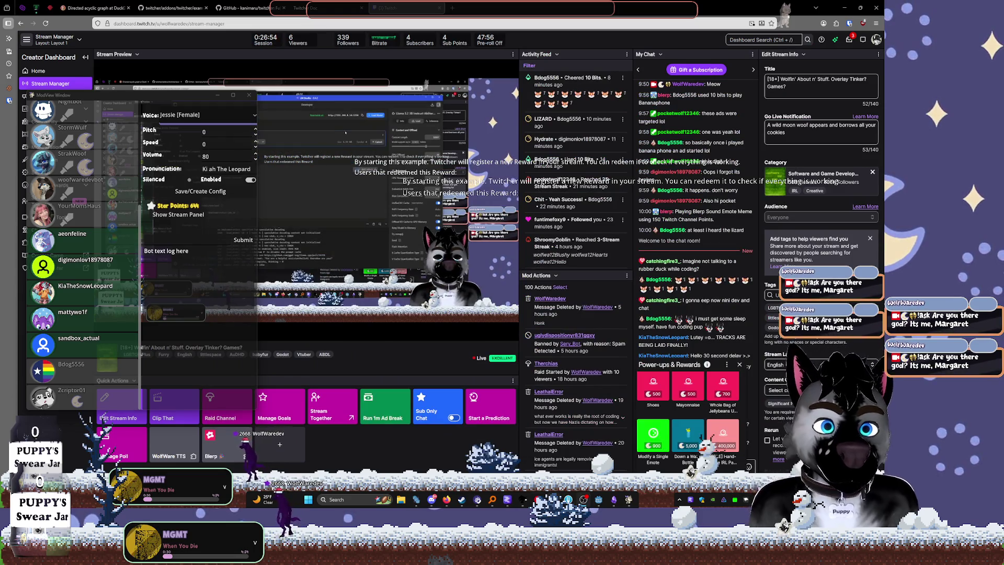
click(599, 501)
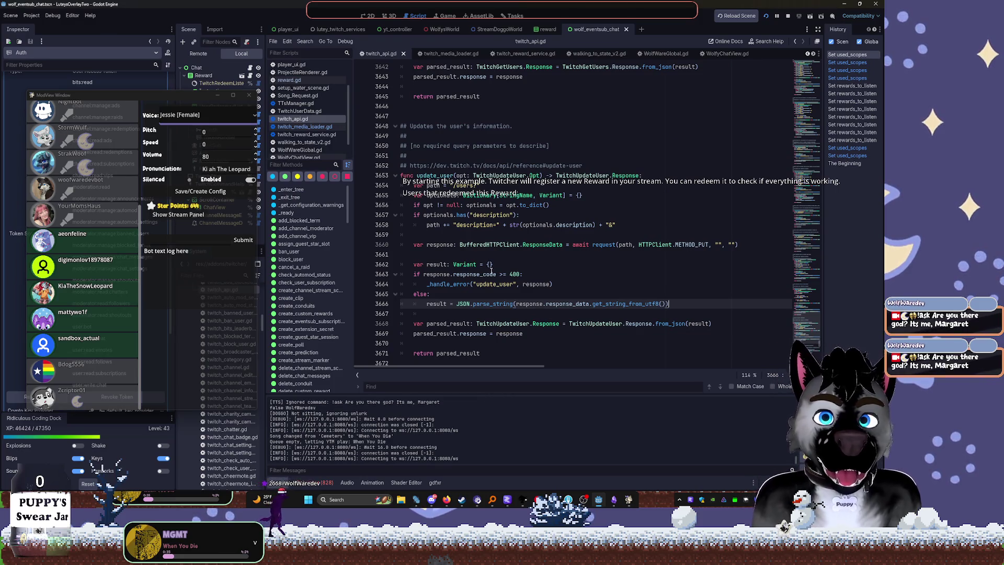
Bring Godot forward and select the parsed_result lines in twitch_api.gd
mouse_move(492, 271)
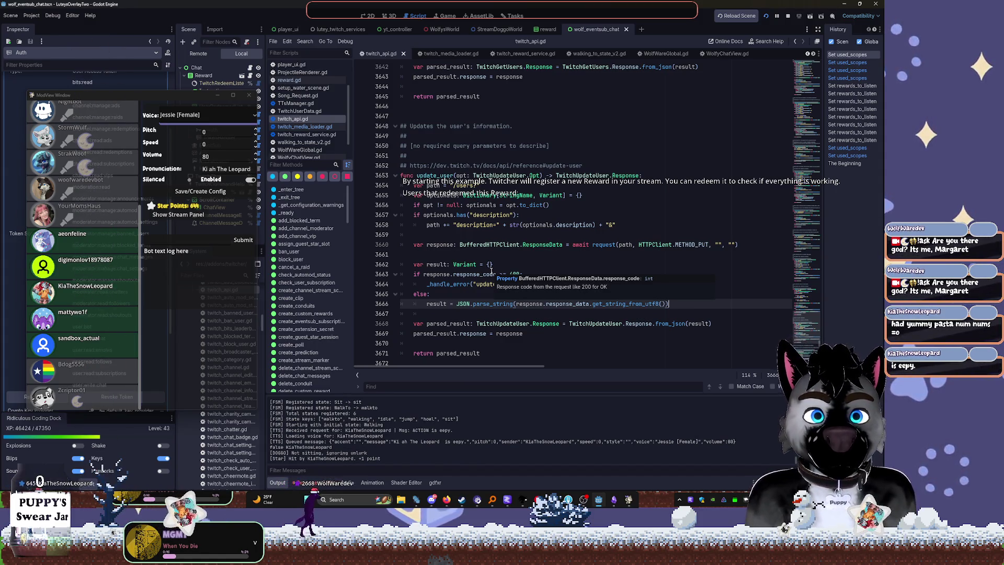
mouse_move(628, 500)
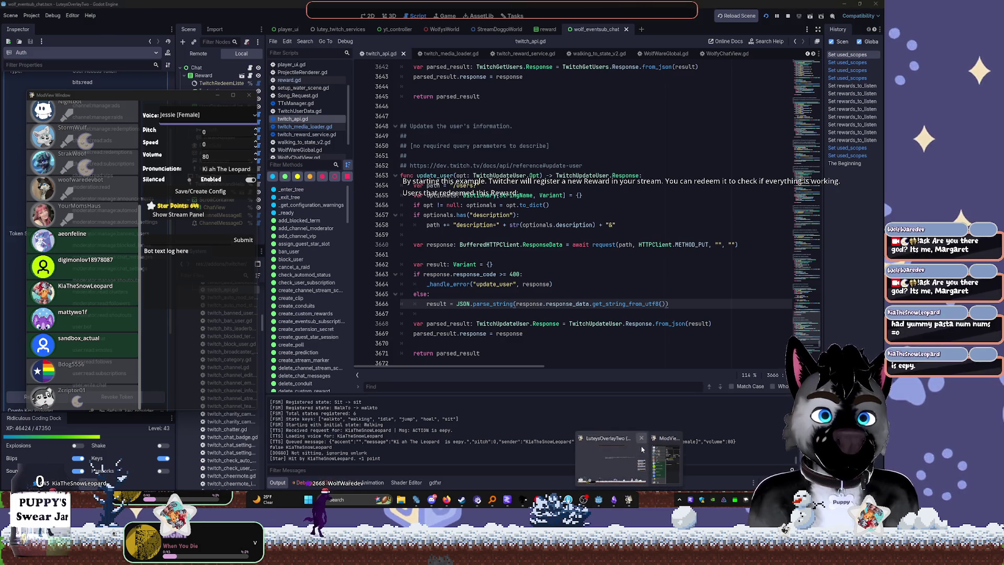
click(643, 455)
drag(516, 323, 427, 314)
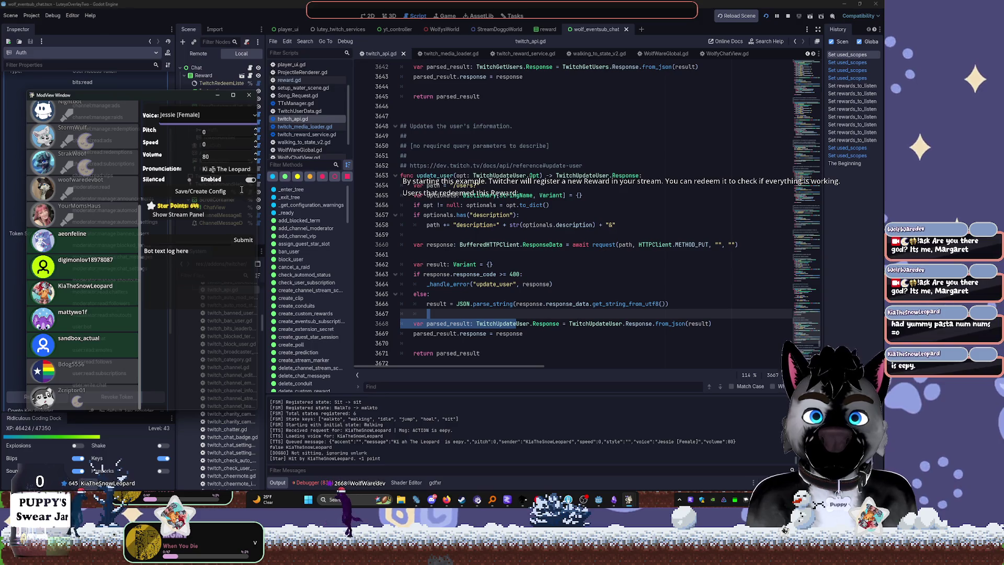
Join the first two Pronunciation words in ModView, then move ModView off the code
click(221, 169)
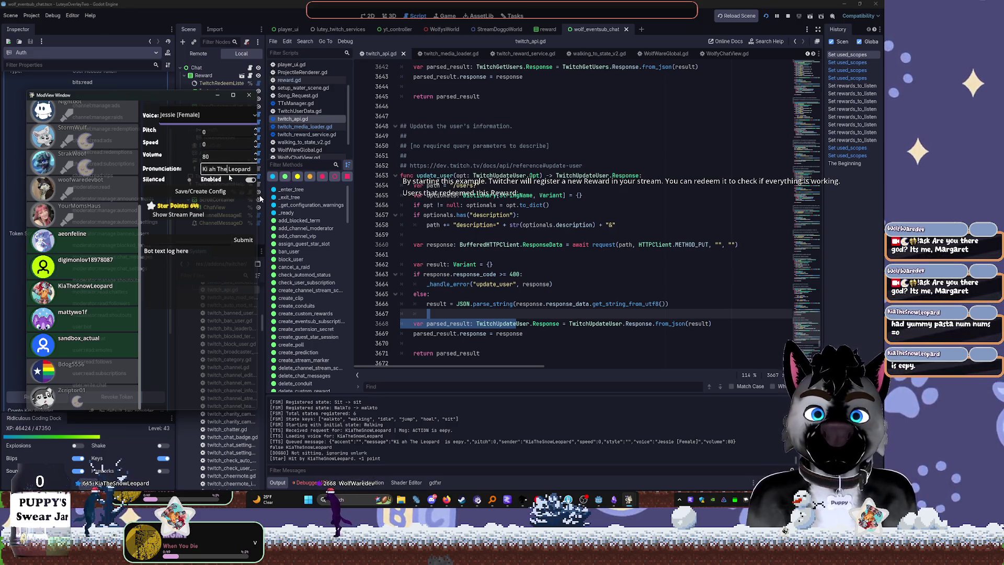
key(BackSpace)
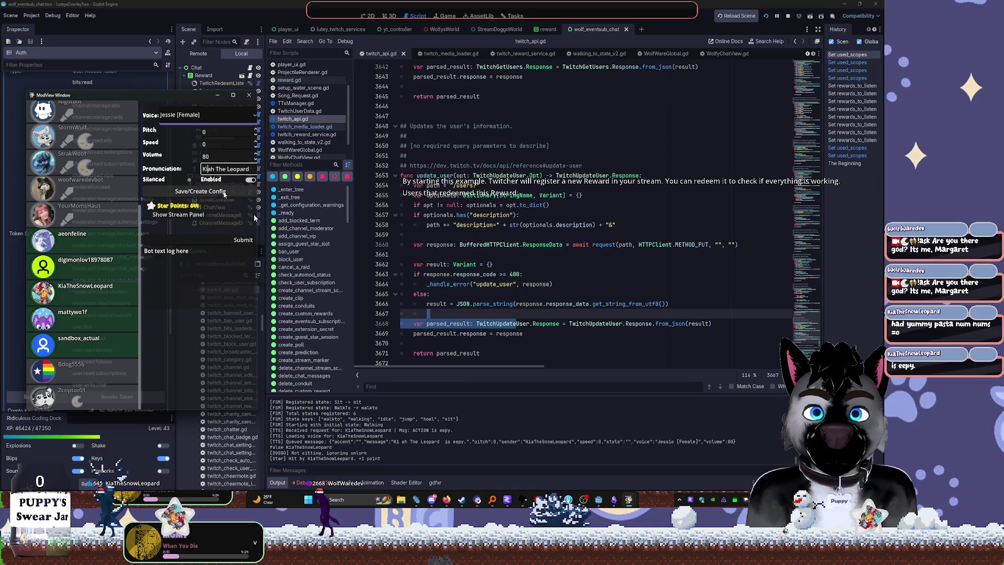
click(619, 303)
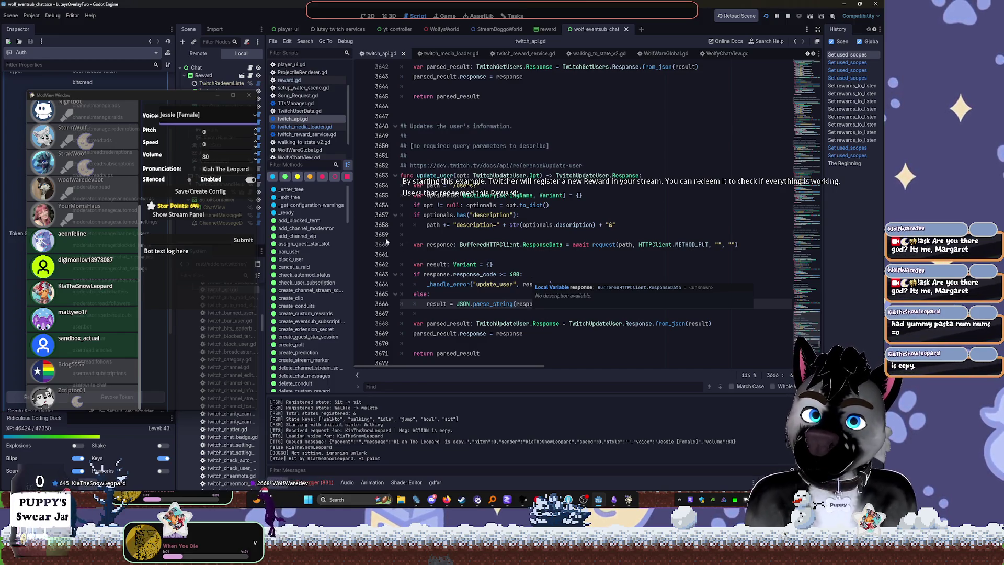
mouse_move(185, 94)
mouse_down()
mouse_move(455, 114)
mouse_move(253, 114)
mouse_up()
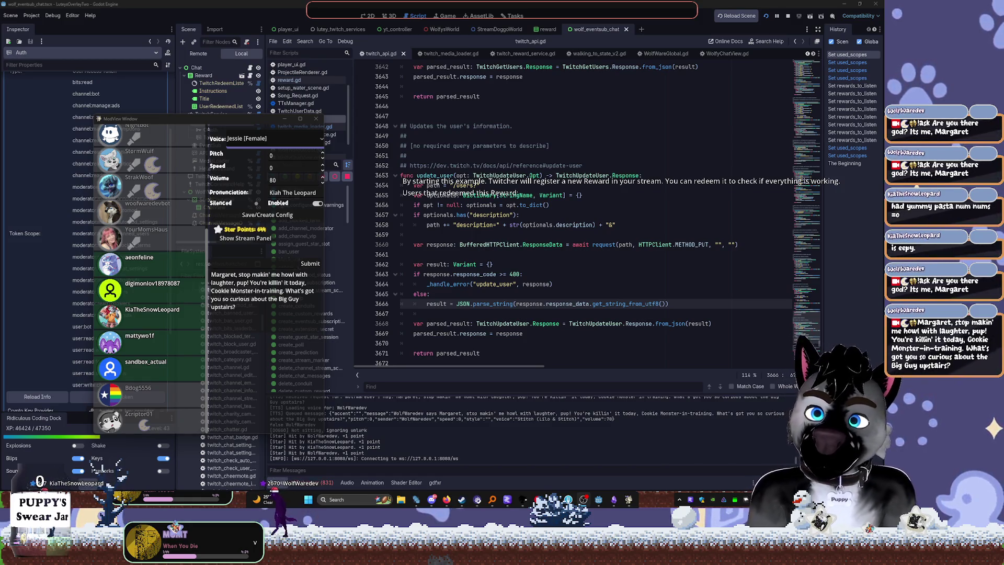
Scroll up from the response check near line 3663 in twitch_api.gd, then switch to StreamDoggoWorld
click(502, 274)
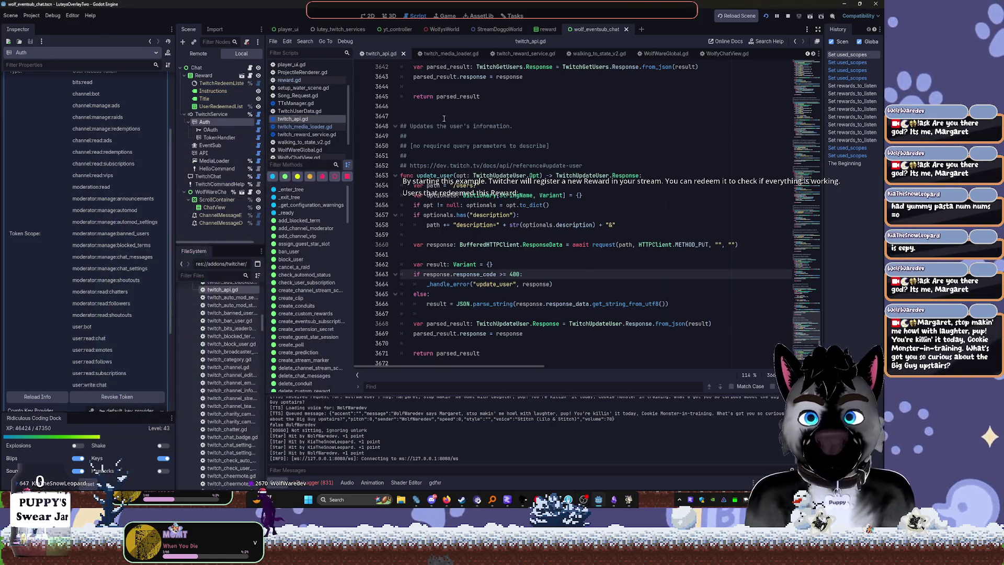
scroll(436, 117, up, 10)
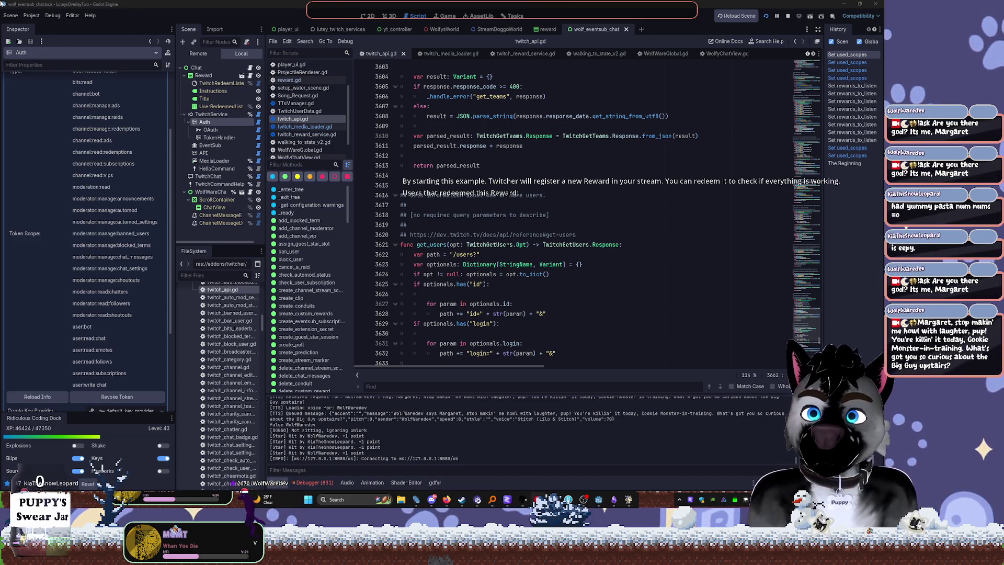
click(521, 163)
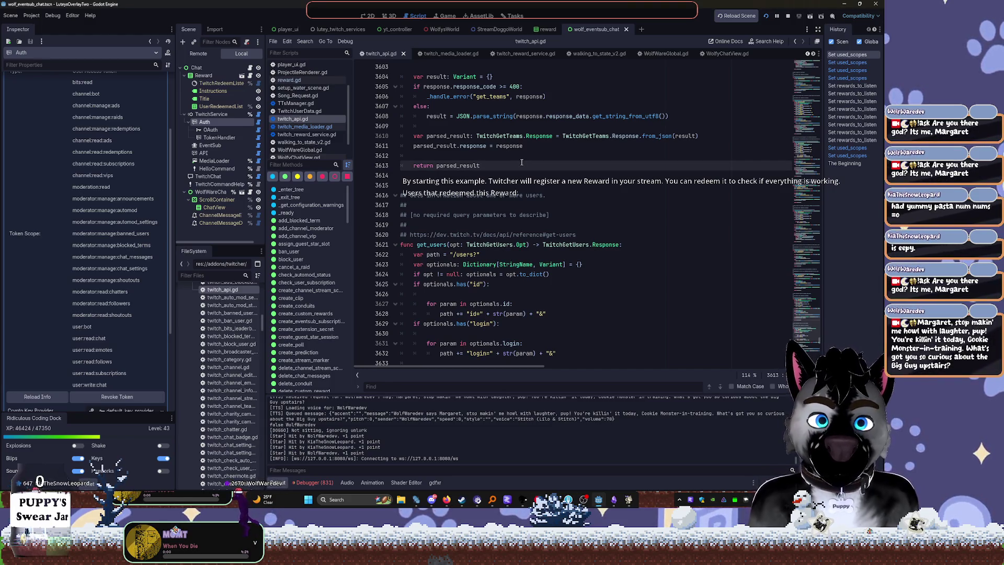
scroll(522, 163, up, 15)
scroll(540, 111, up, 20)
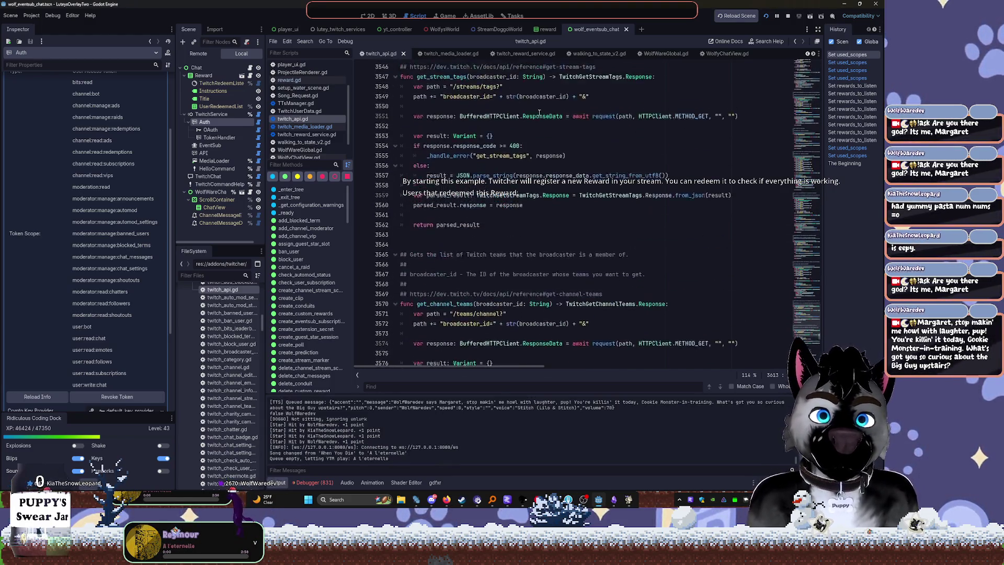
scroll(572, 53, up, 2)
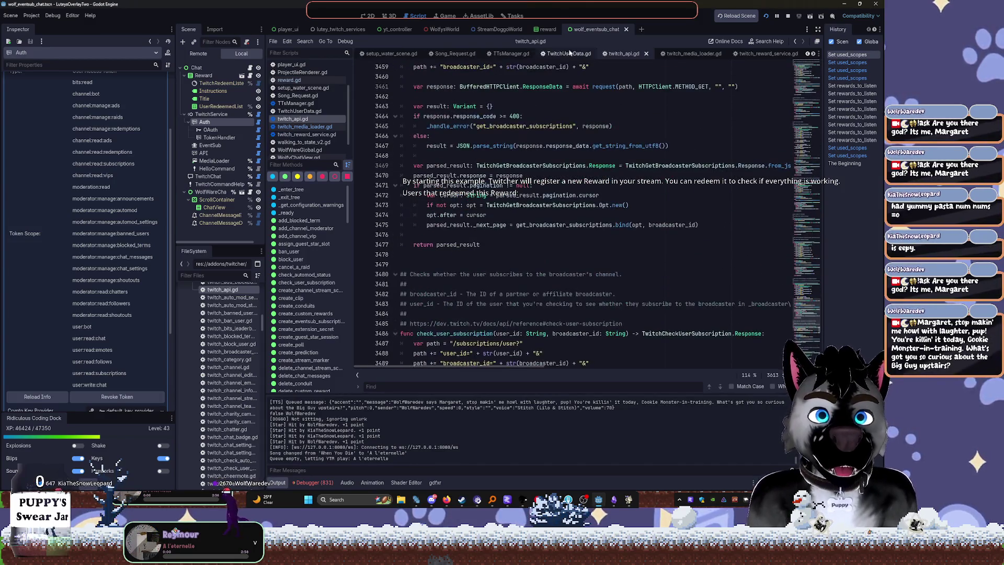
scroll(554, 63, up, 6)
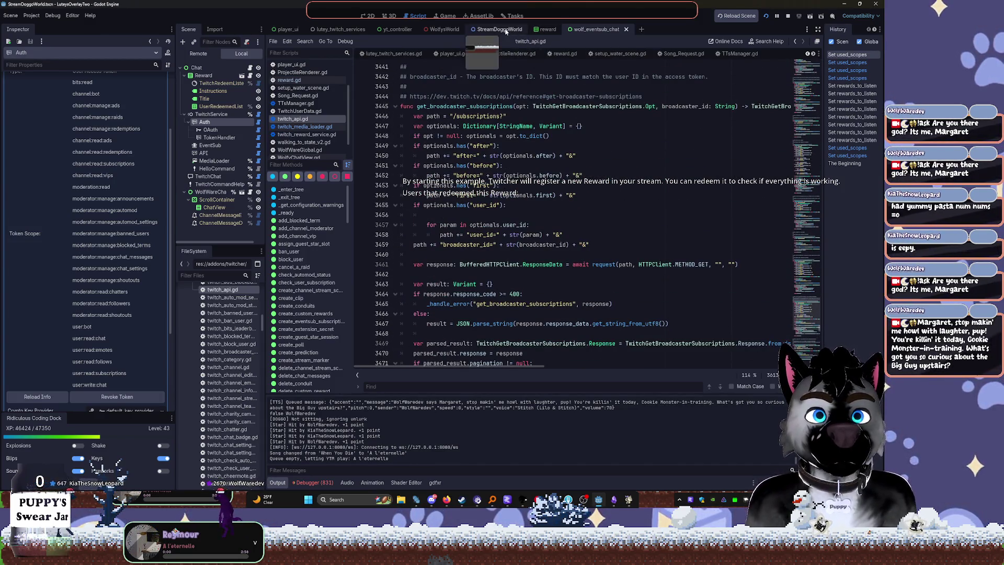
click(506, 32)
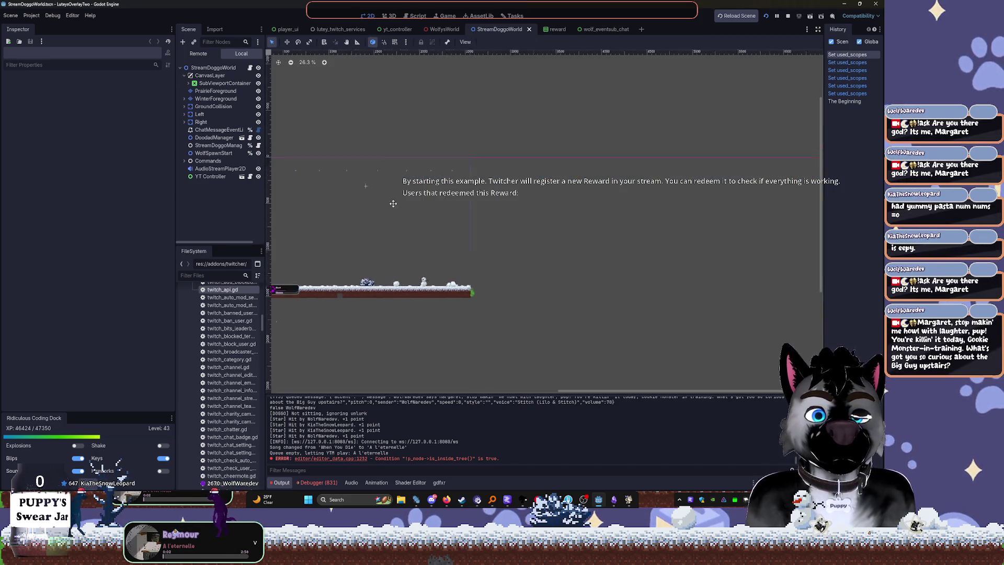
Inspect SubViewportContainer and its SubViewport child, and toggle YT Controller visibility off and on
scroll(431, 215, down, 3)
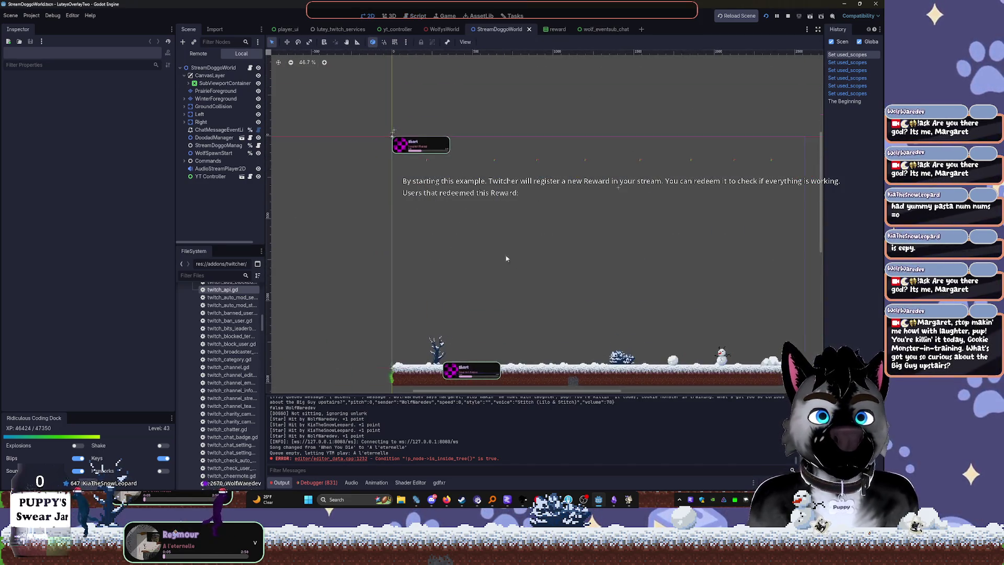
click(416, 141)
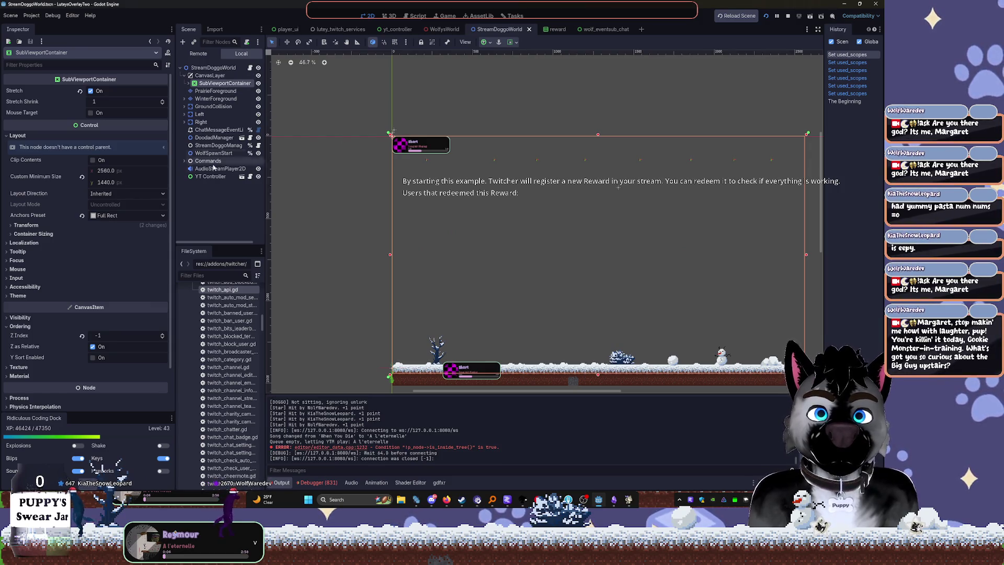
click(188, 83)
click(218, 91)
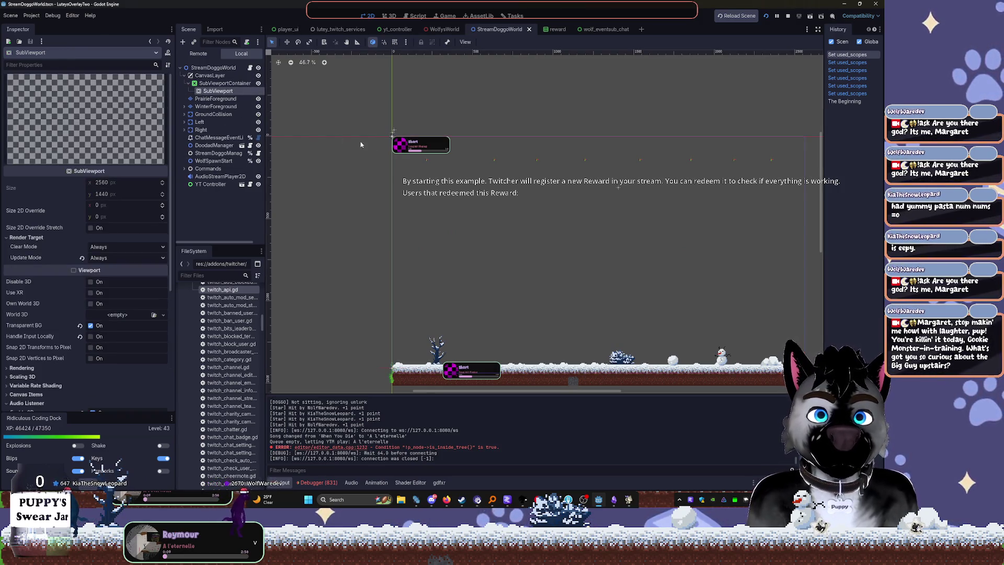
click(401, 147)
click(258, 184)
click(259, 185)
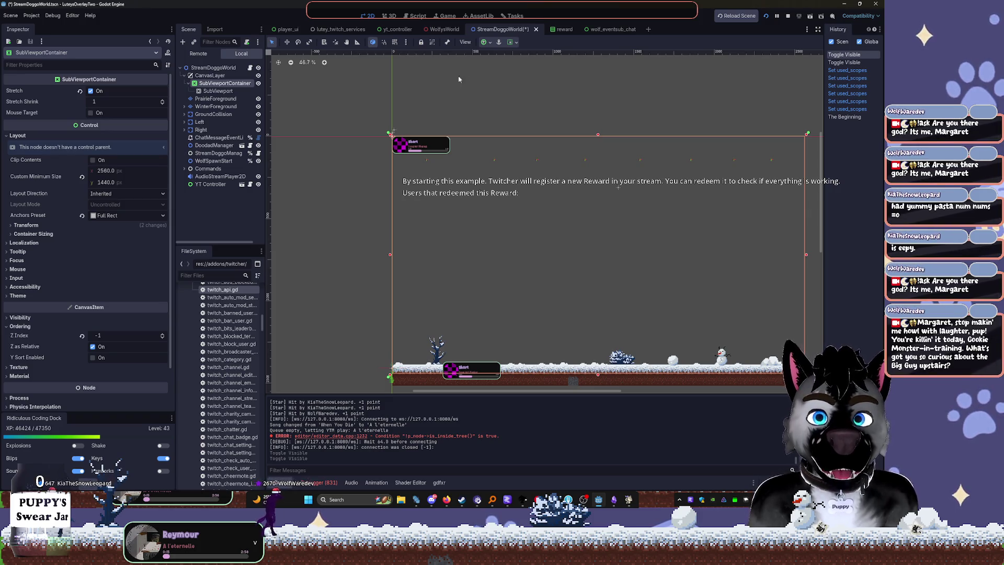
Look over the WolfysWorld and yt_controller scenes, including the SkipSong command, then open lutey_twitch_services
click(454, 30)
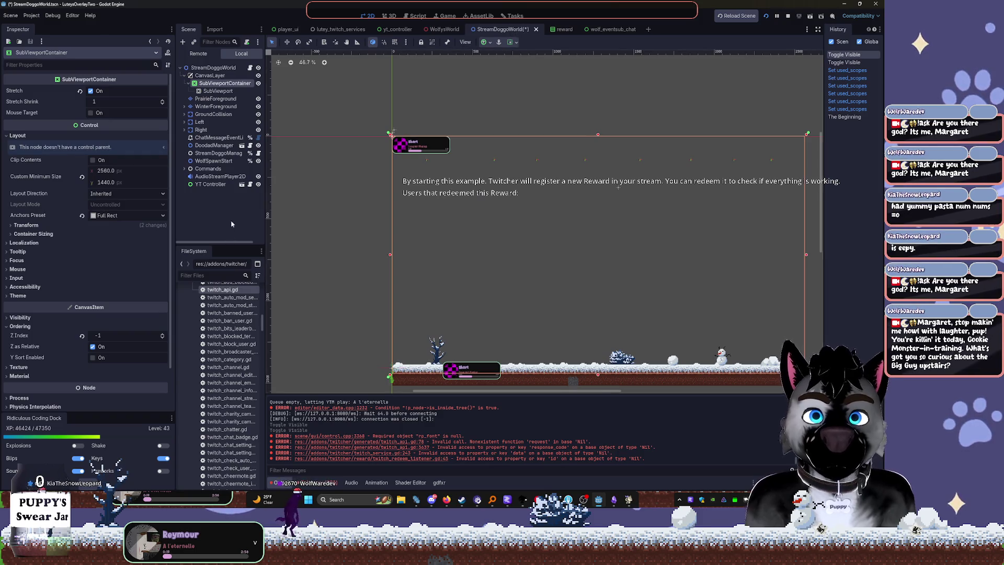
click(241, 185)
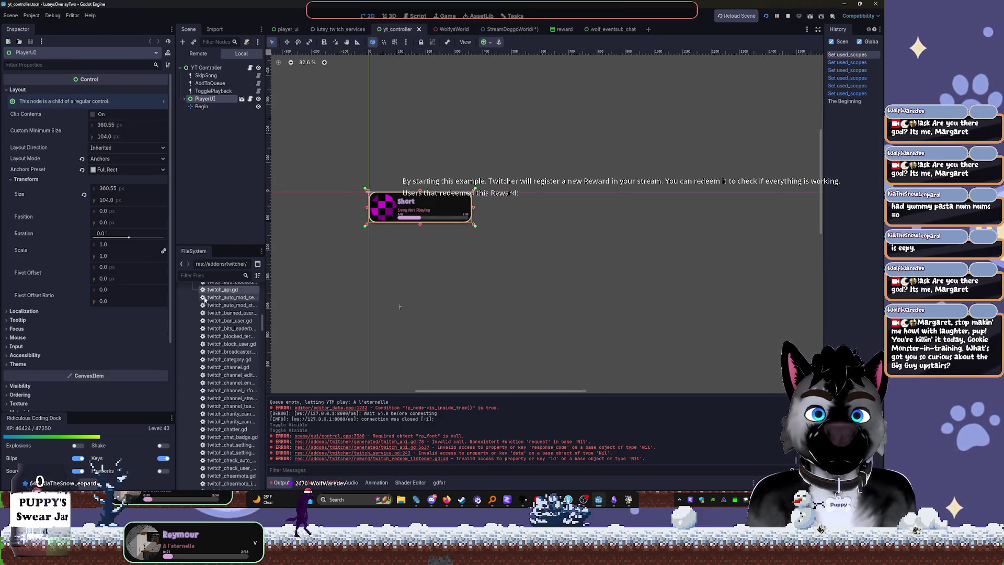
click(205, 76)
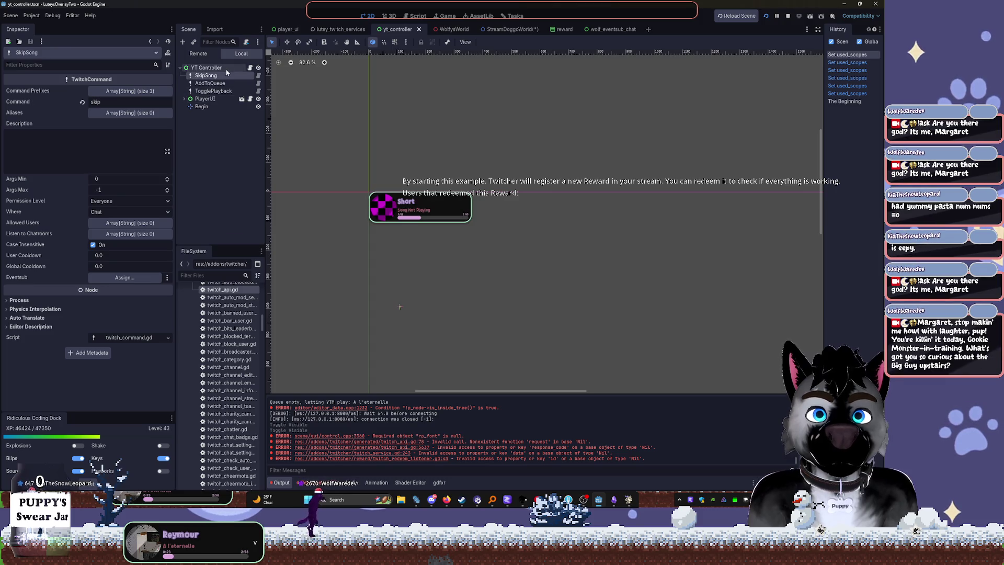
click(228, 70)
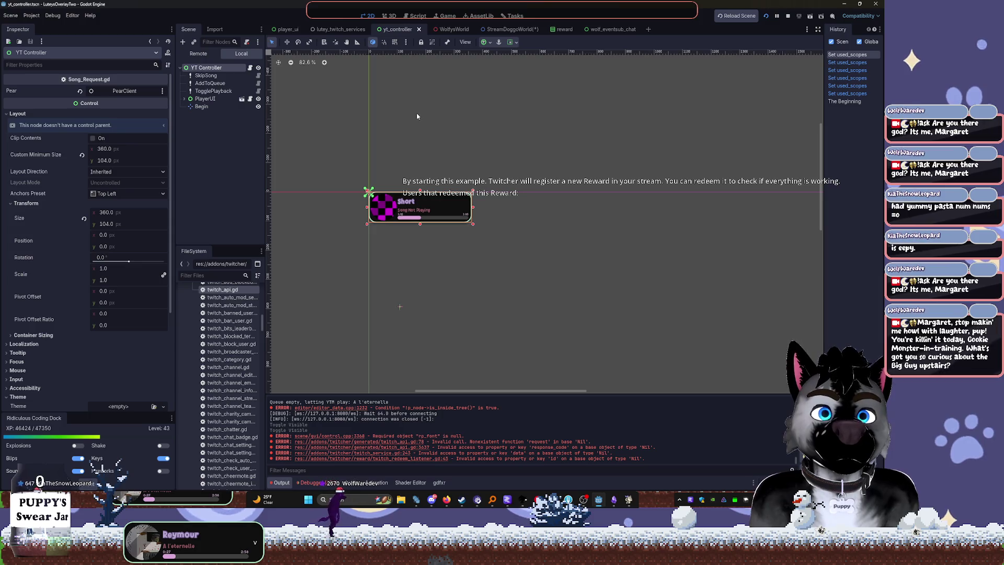
click(340, 29)
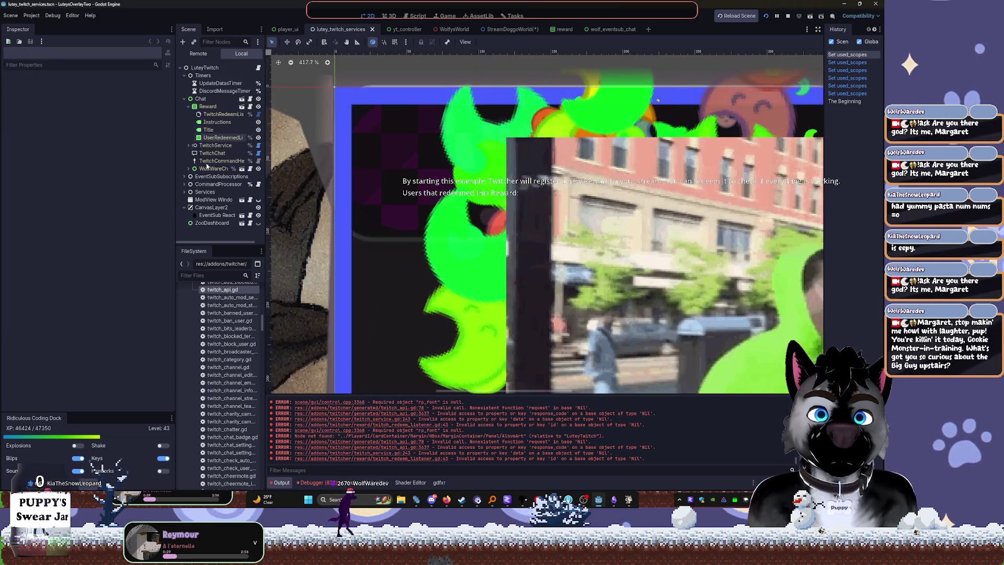
Unhide the ZooDashboard in the scene tree and frame it in the viewport
scroll(545, 228, down, 4)
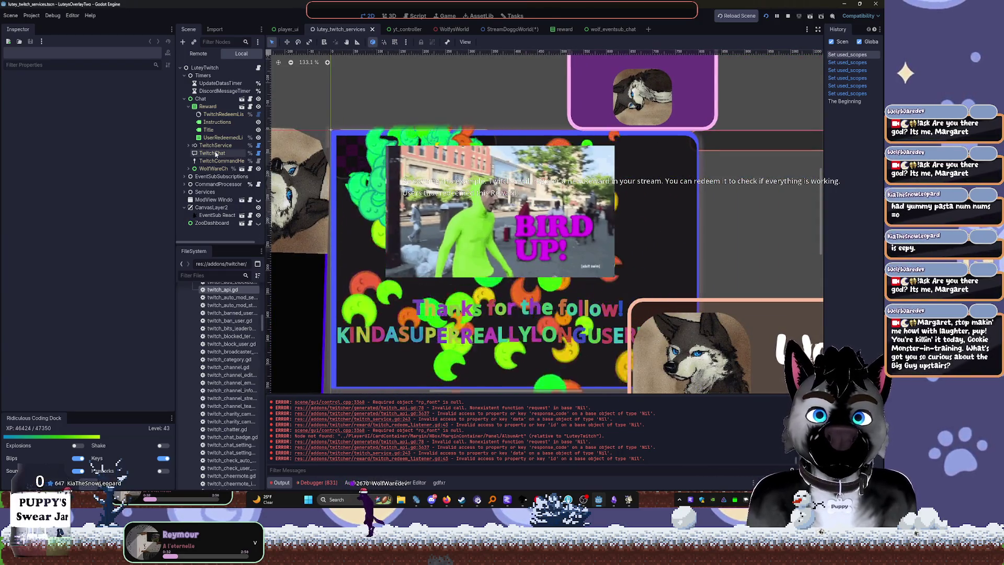
click(199, 114)
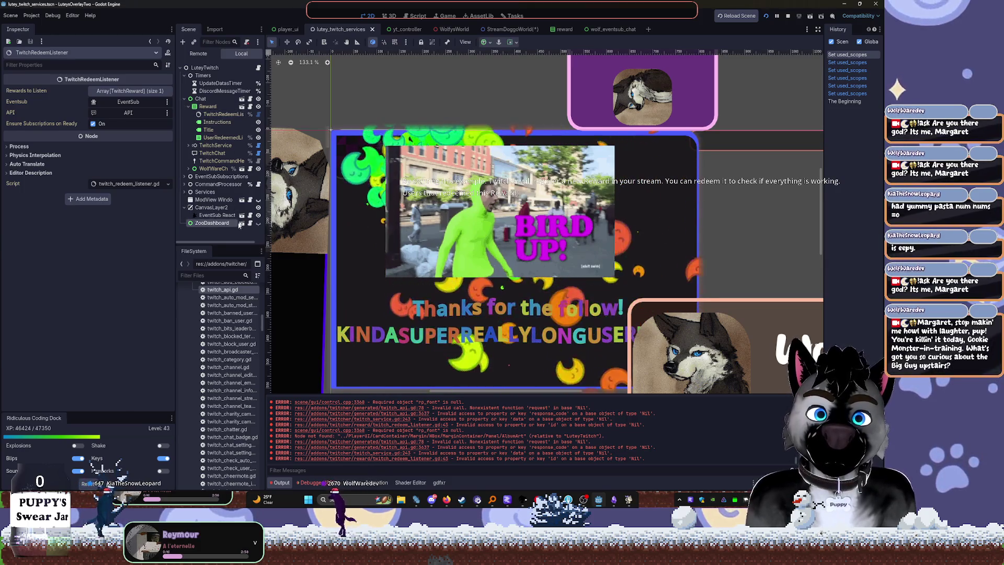
click(212, 224)
click(258, 224)
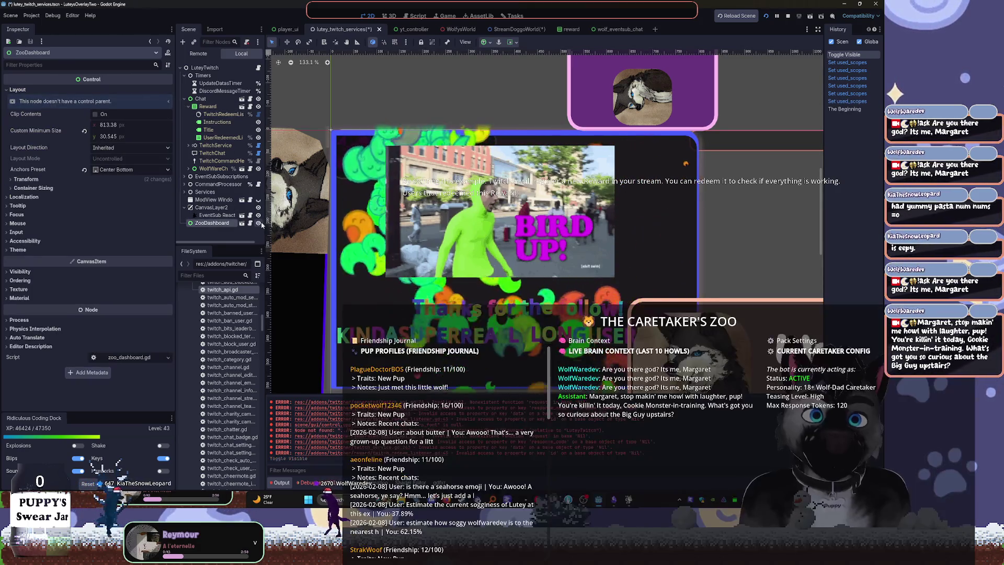
key(f)
Stop the running overlay, then save the scenes and run it again
scroll(630, 229, down, 3)
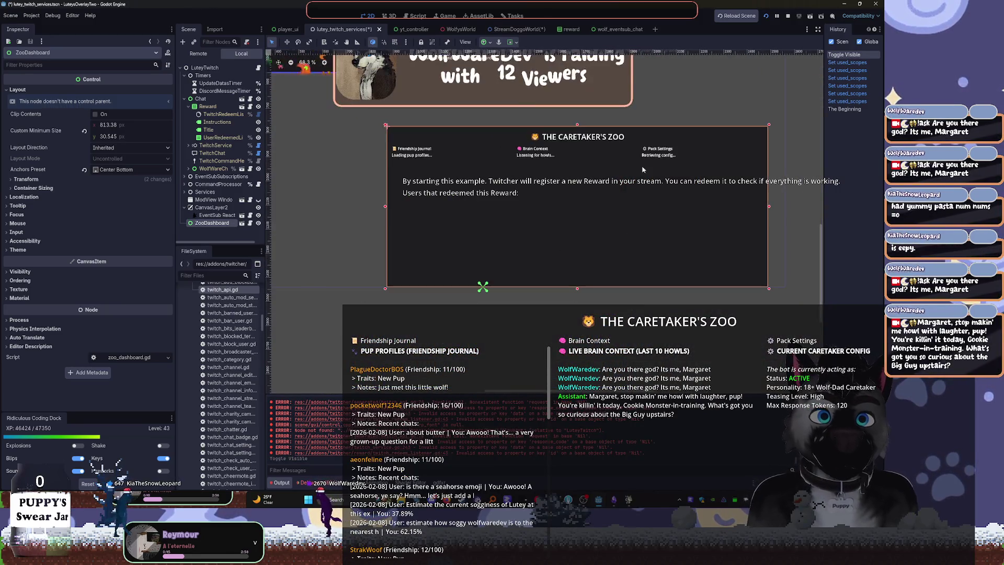
click(787, 16)
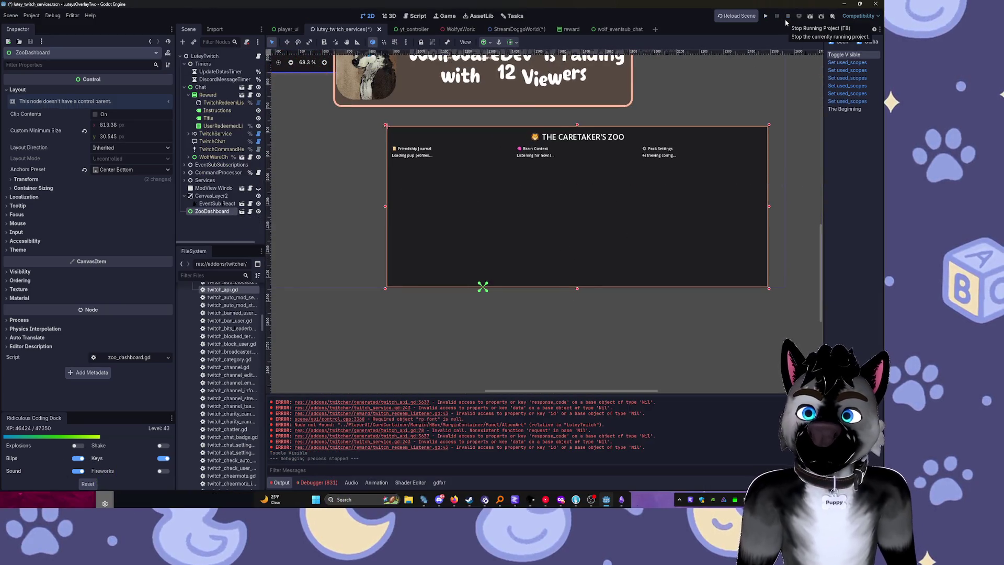
click(766, 16)
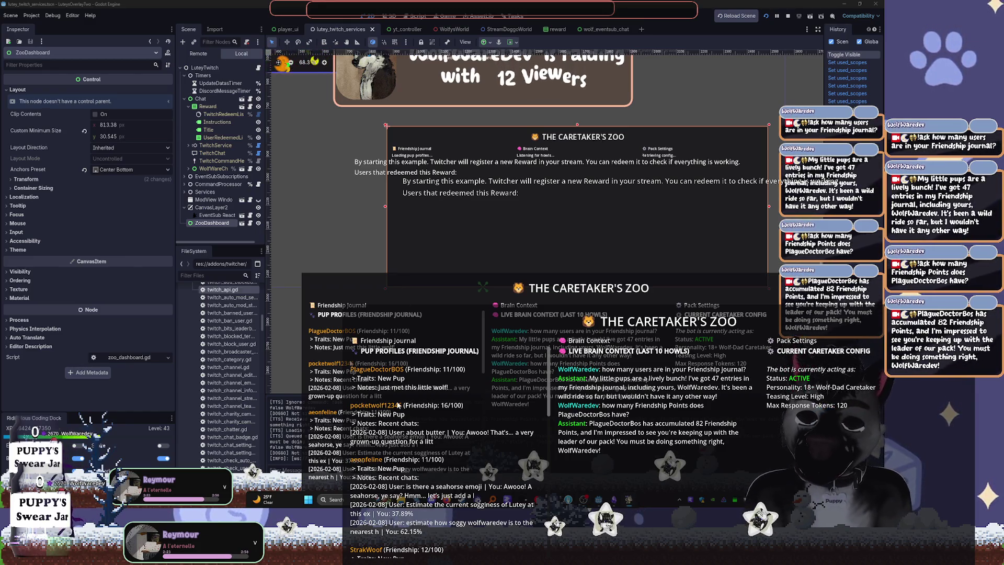
Stop the overlay with F8, hide the ZooDashboard again, and select EventSub Reactions
key(F8)
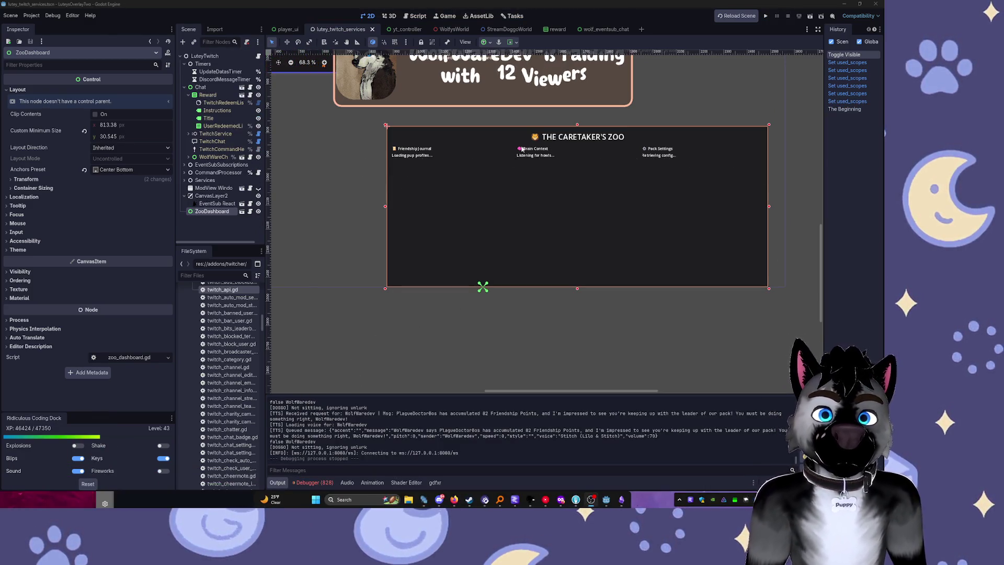
click(258, 211)
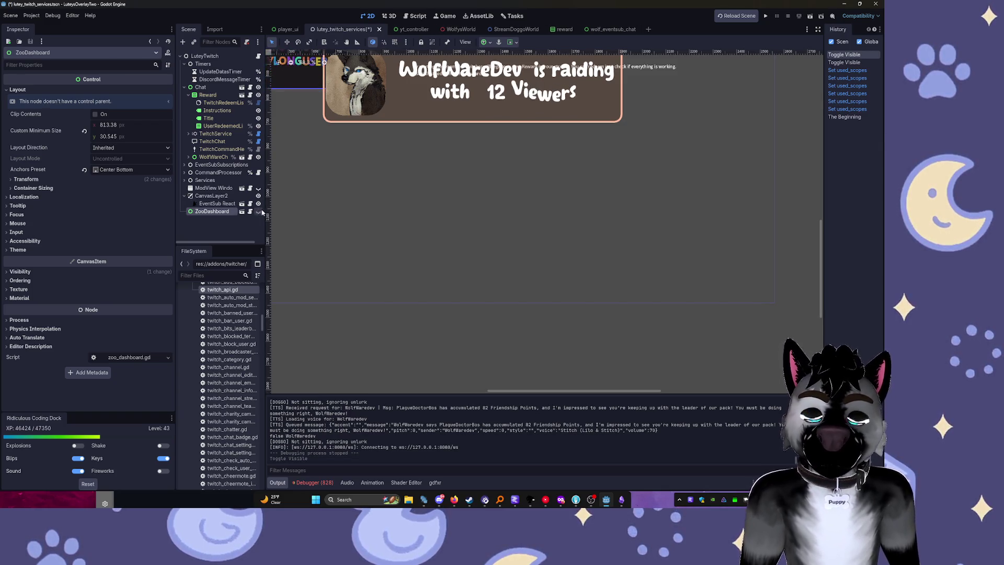
click(354, 210)
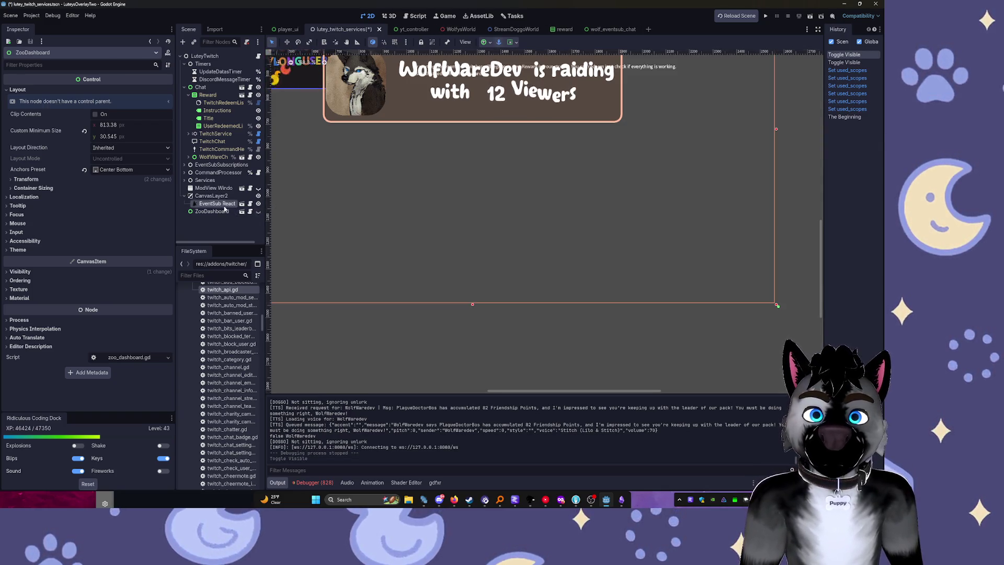
Frame EventSub Reactions, rename CanvasLayer2 to 'Event Subs Popups', and unhide the ModView Window
key(f)
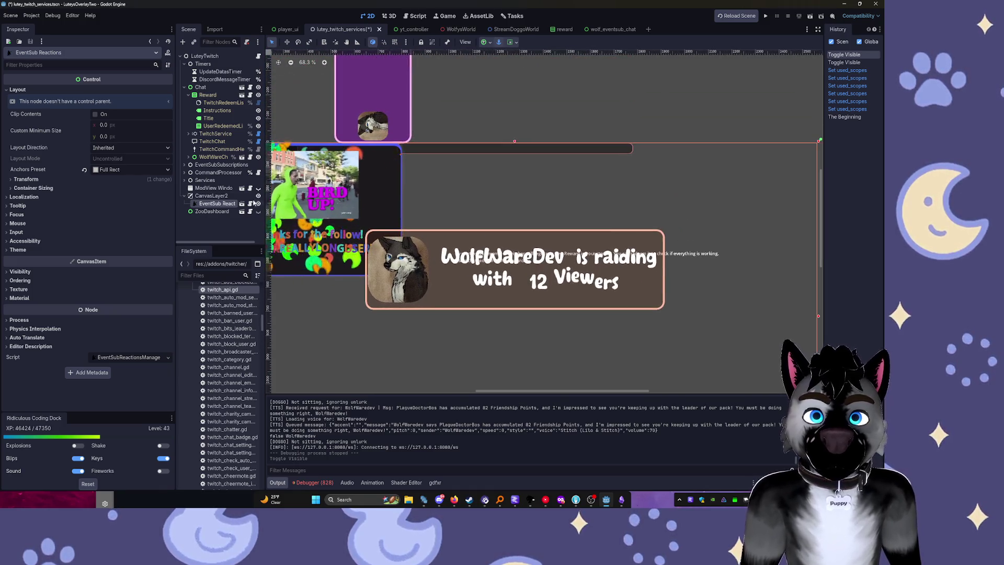
click(224, 196)
double_click(226, 195)
text(Event Subs)
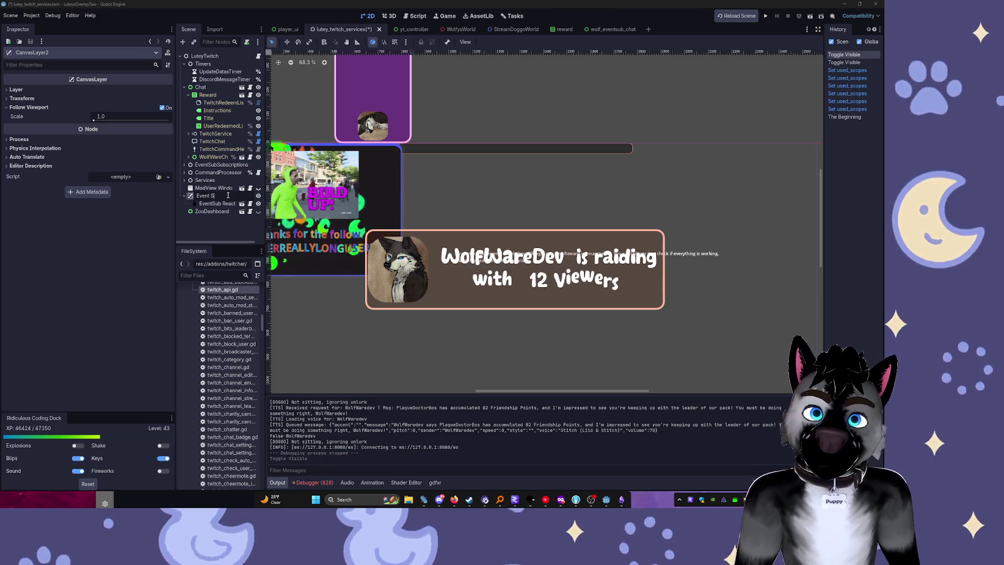
key(Return)
text(Pa)
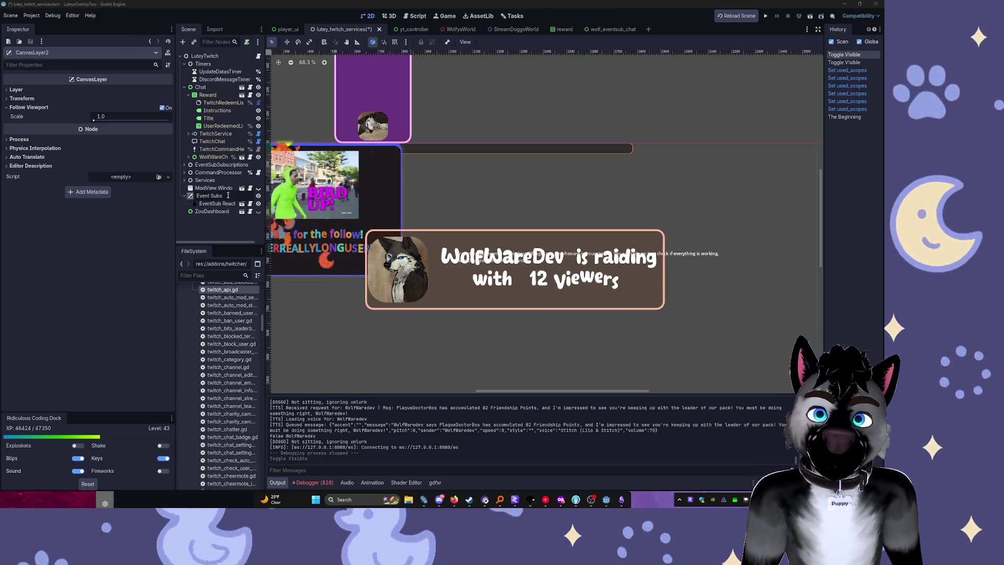
text(opups)
key(Return)
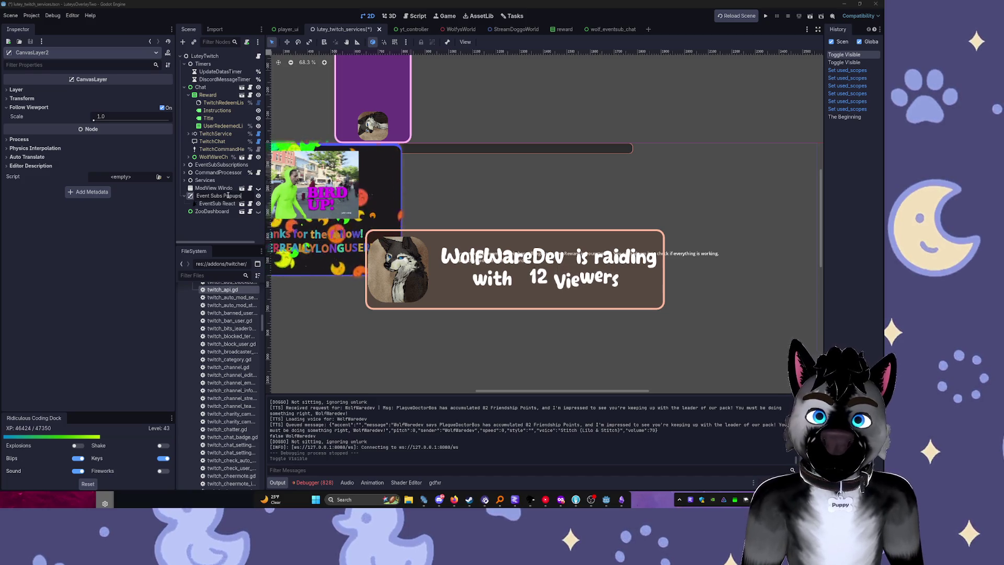
click(258, 188)
scroll(540, 188, up, 6)
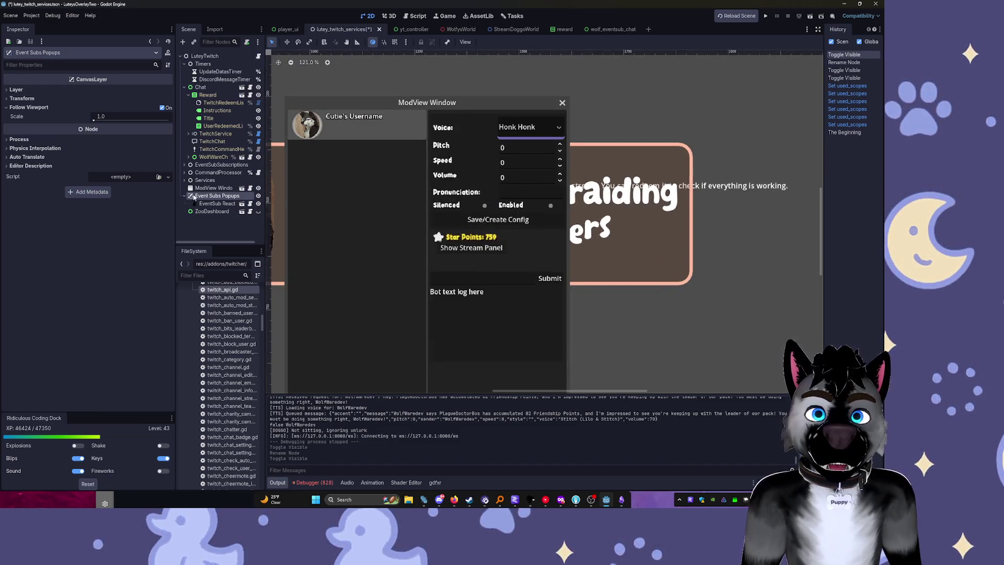
Hide the ModView Window again and look over the Services branch's child nodes
click(258, 188)
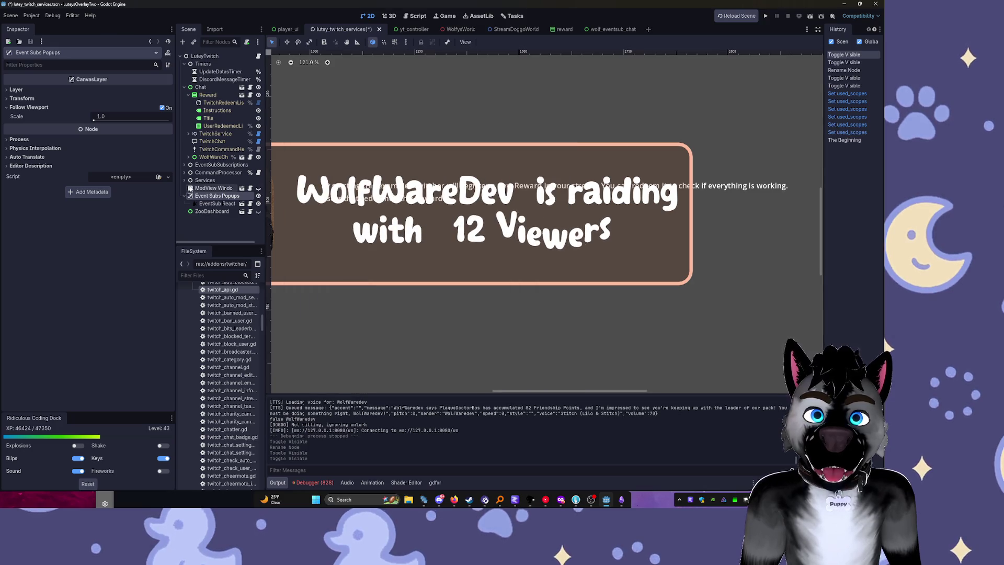
click(241, 180)
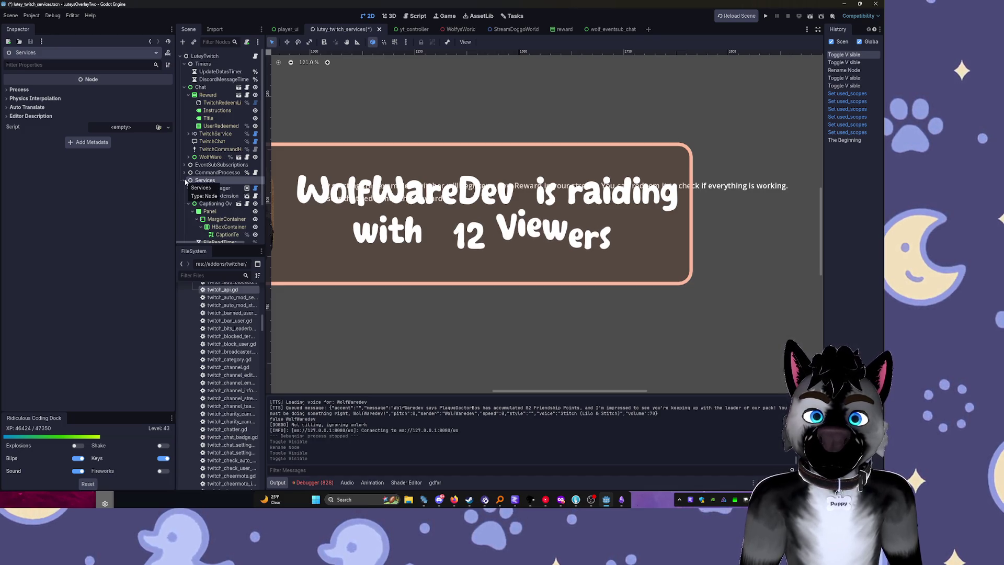
click(185, 180)
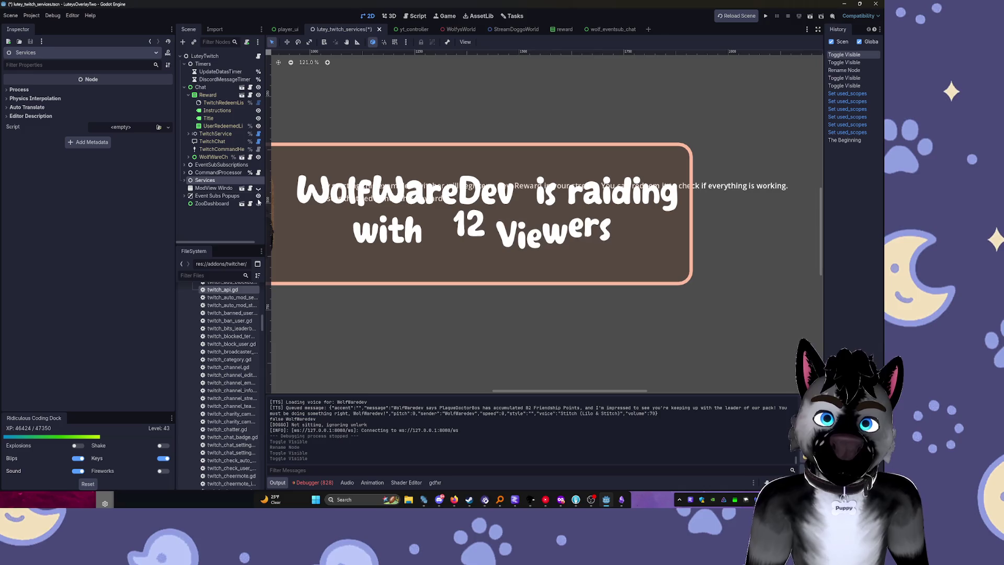
click(184, 181)
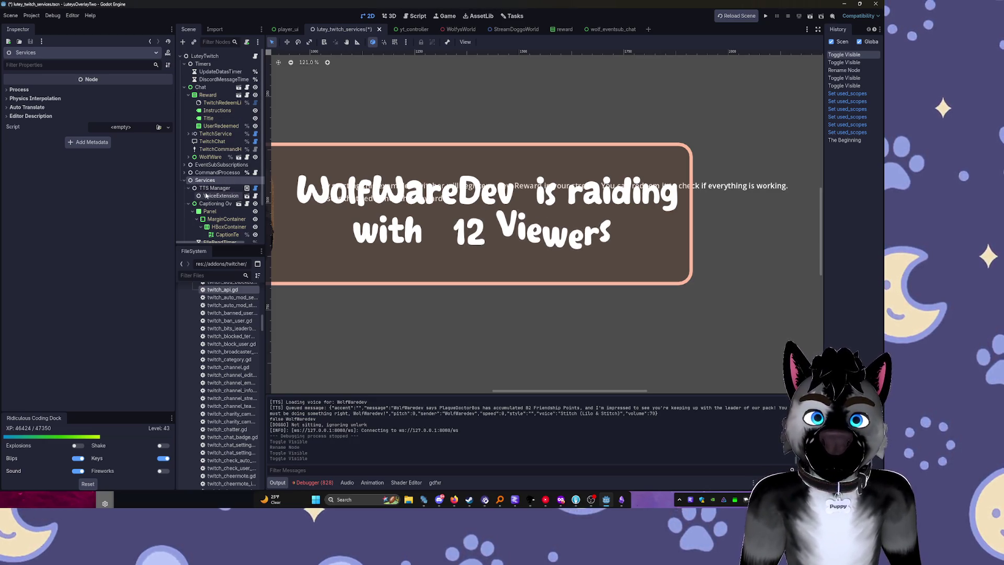
scroll(220, 190, down, 2)
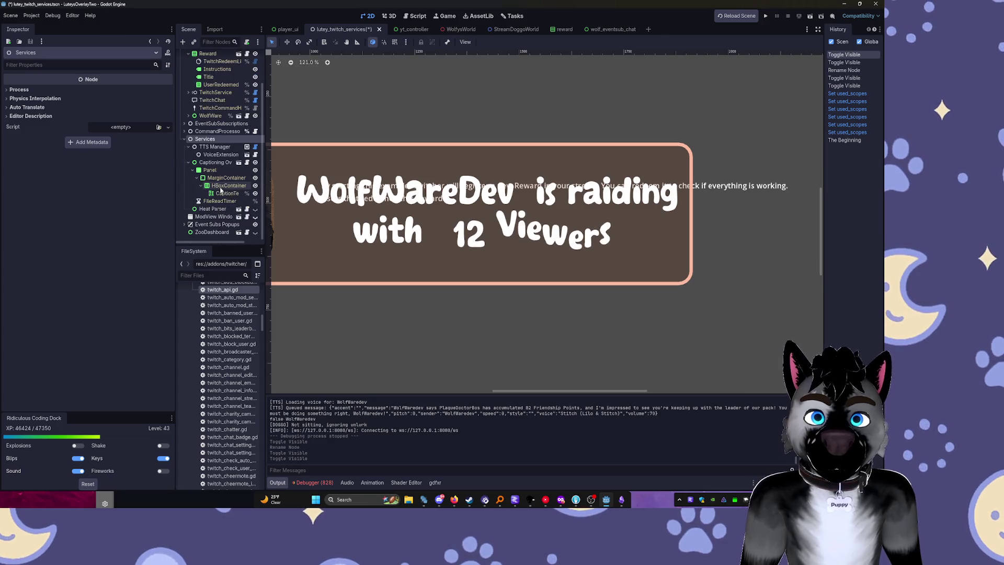
click(185, 140)
Inspect the TTS Manager node's settings in the Inspector
click(184, 180)
click(214, 189)
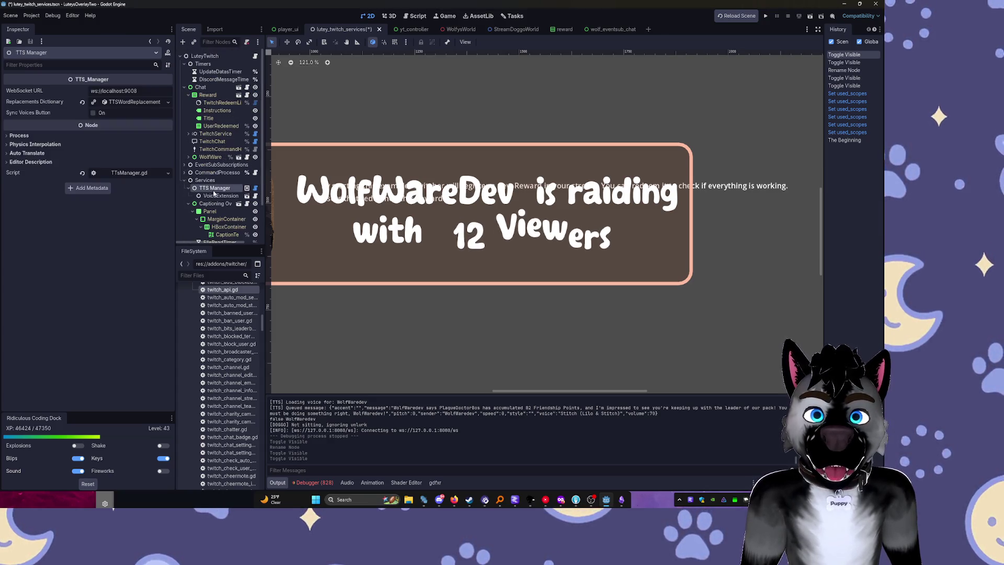
scroll(422, 133, down, 4)
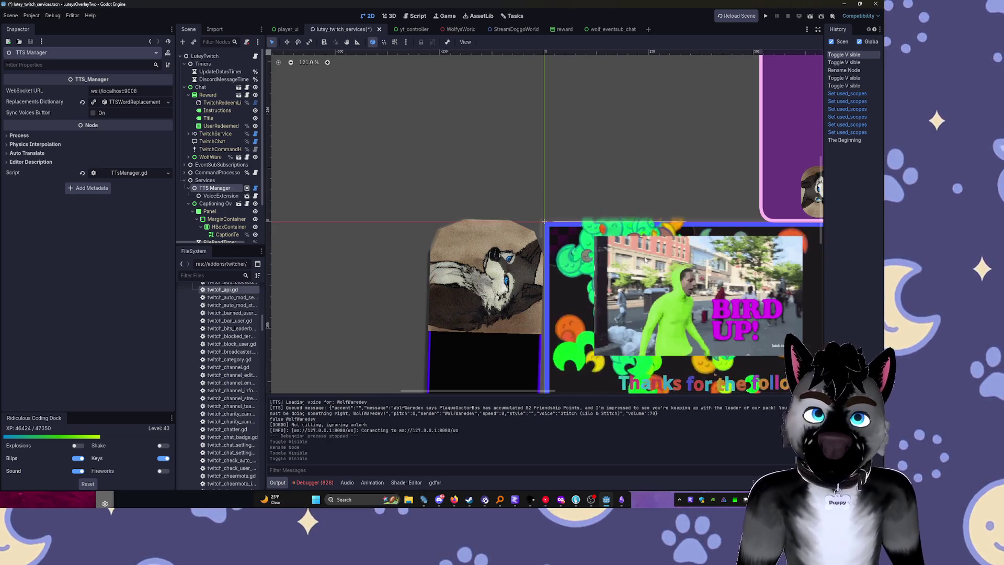
scroll(421, 134, down, 1)
scroll(355, 151, up, 1)
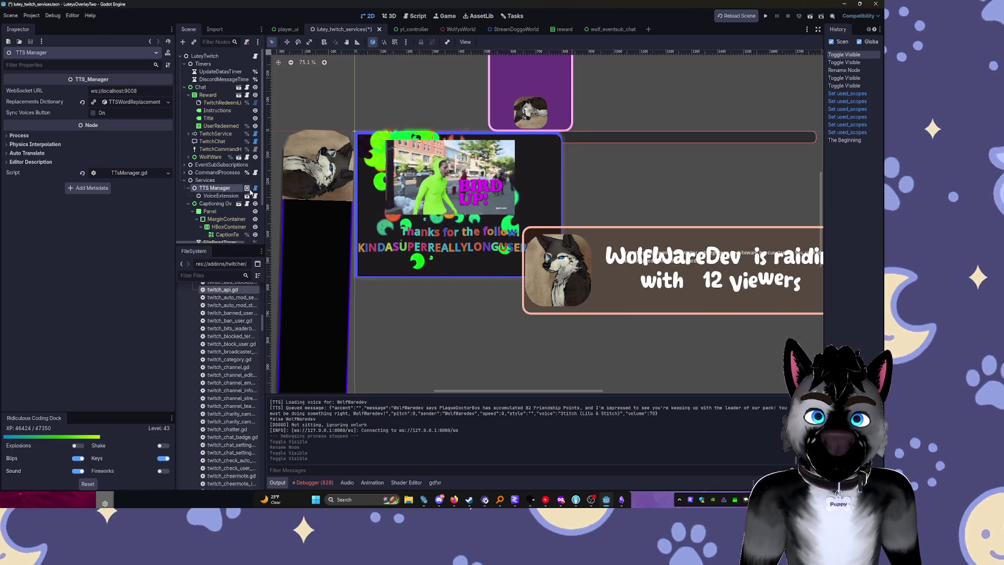
Collapse the Services, Timers and Chat branches, cancelling an accidental rename of Services
click(204, 180)
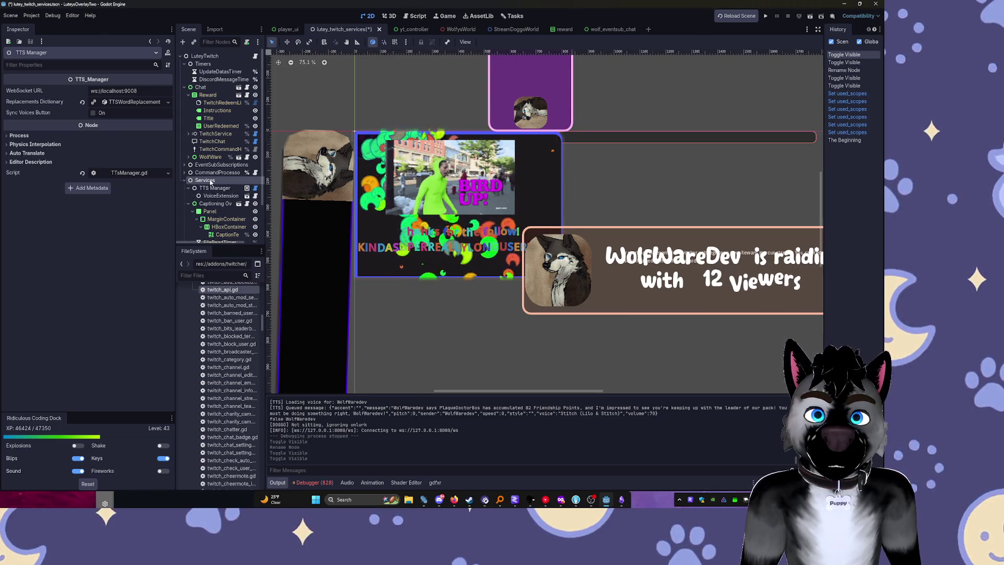
click(186, 180)
key(F2)
text(w)
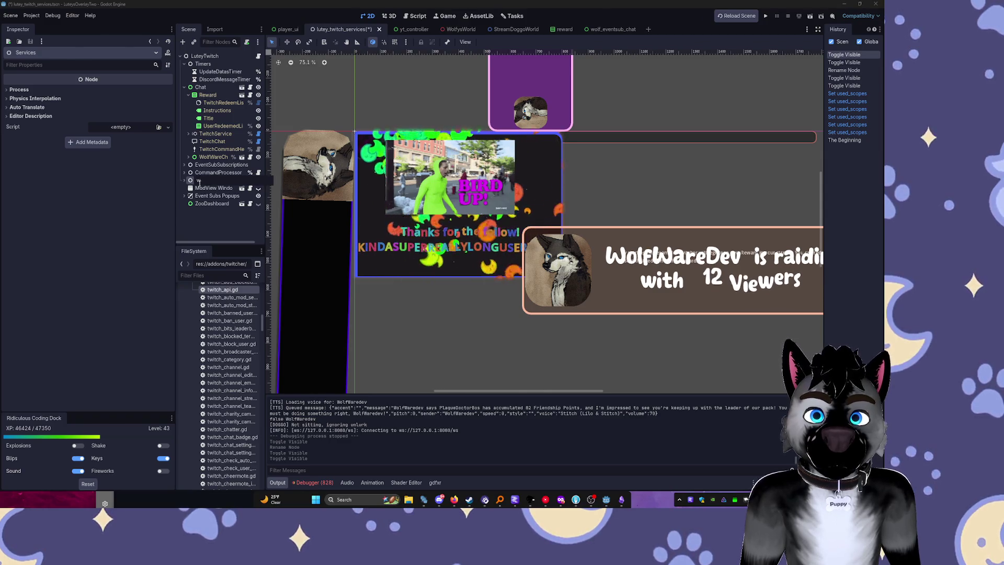
key(Escape)
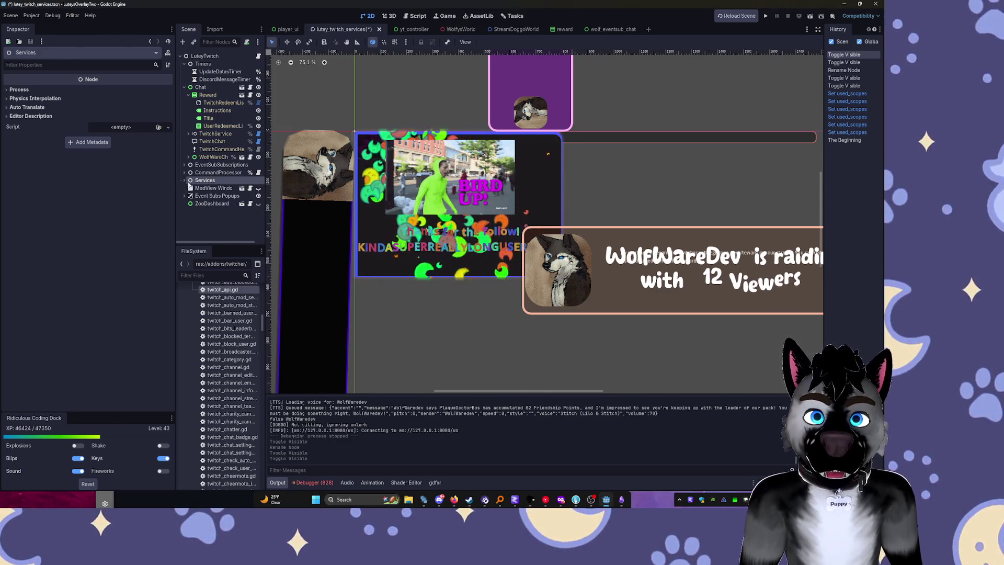
click(184, 64)
click(184, 71)
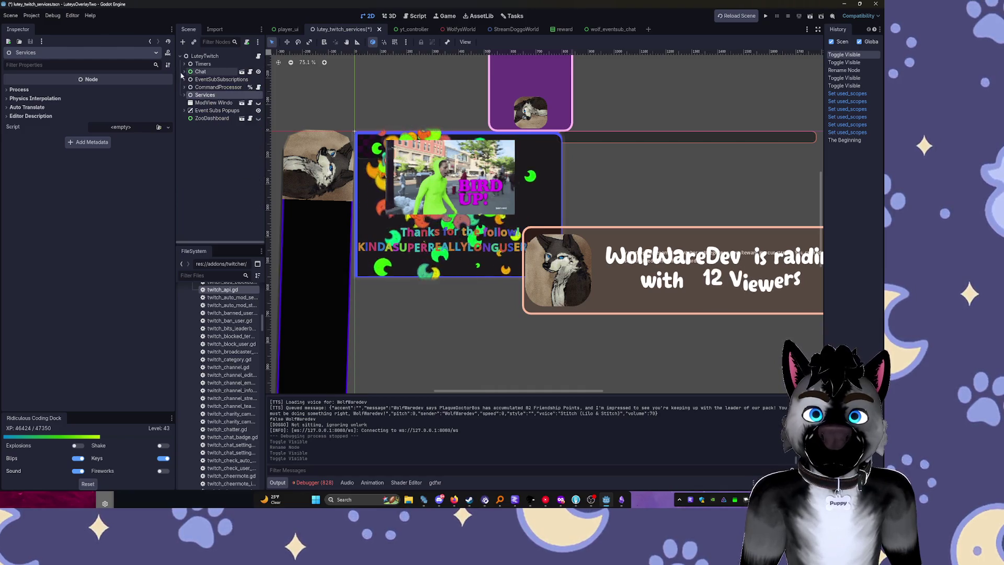
Move Services directly under Timers and view the ConfigureTTS command under CommandProcessor
drag(199, 72, 200, 96)
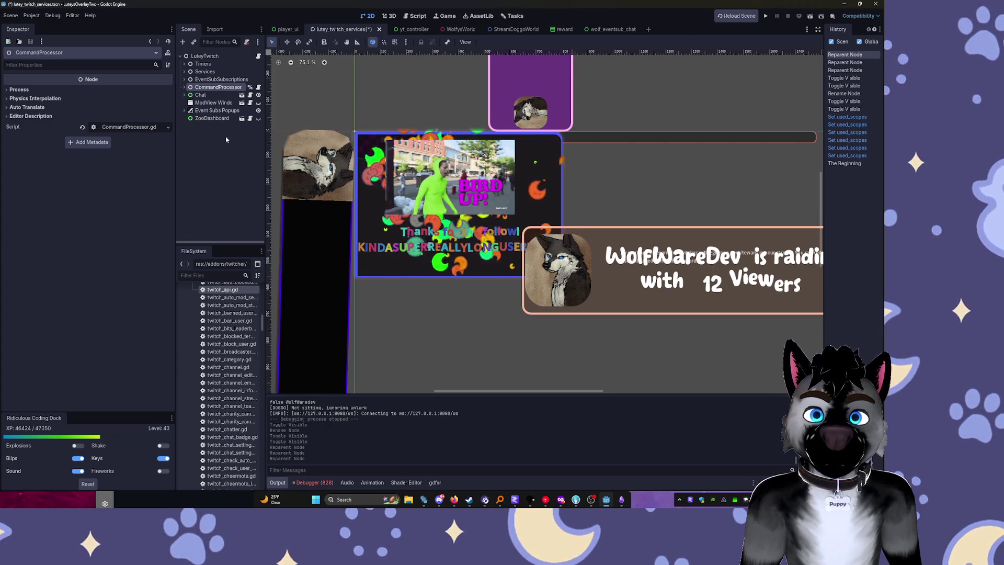
click(183, 87)
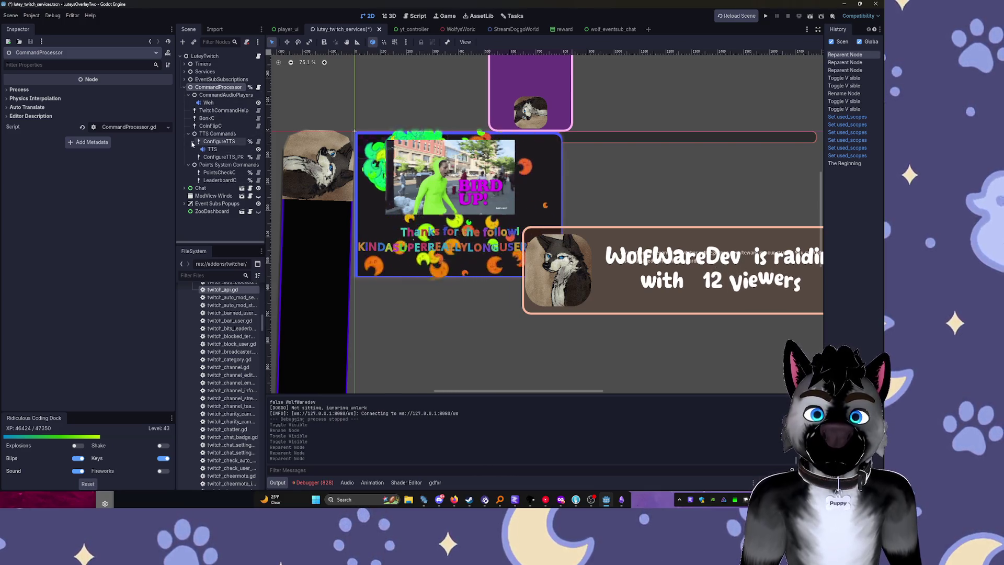
click(215, 143)
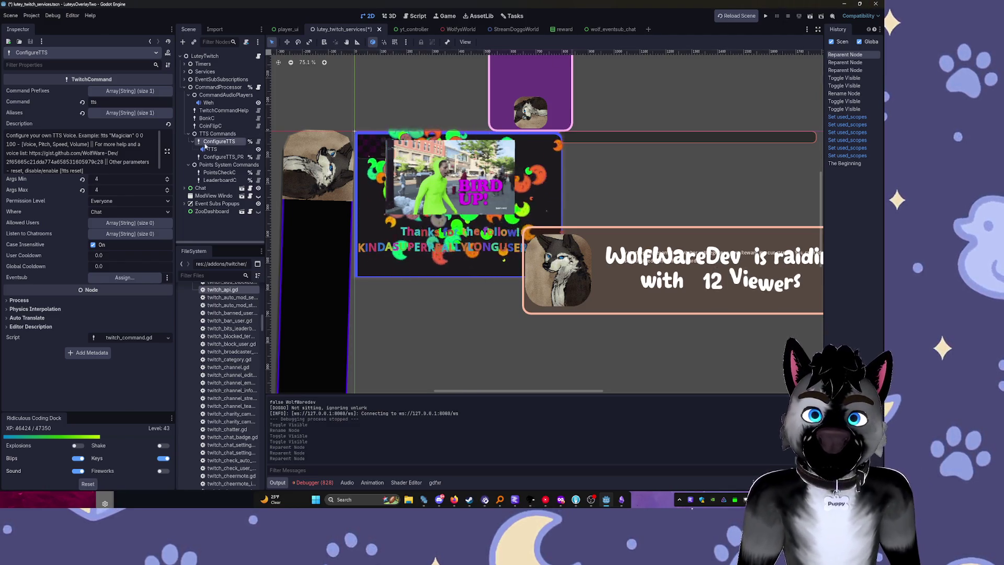
Preview the TTS AudioStreamPlayer2D sound twice by ticking Playing in the Inspector
click(226, 150)
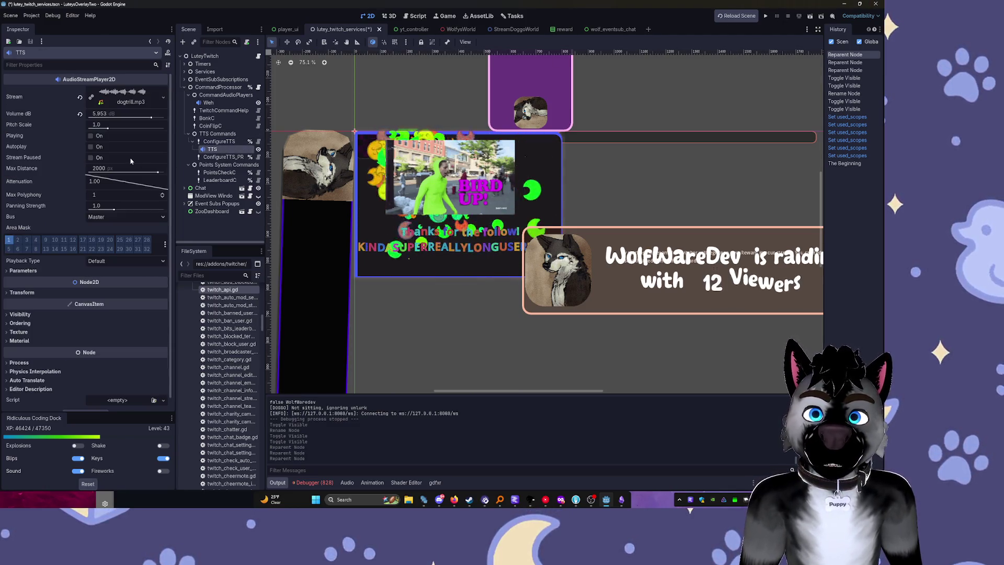
click(91, 136)
click(207, 142)
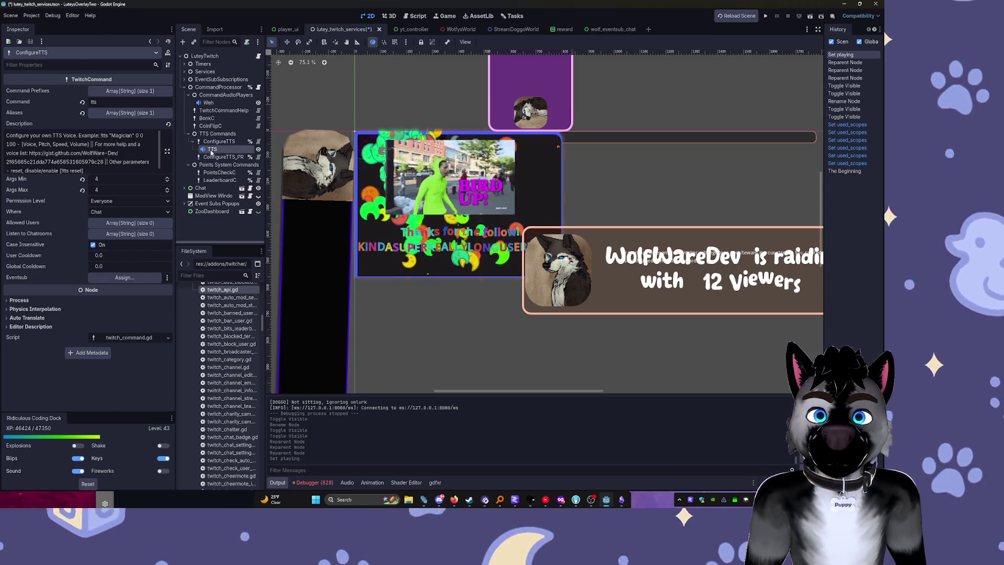
click(212, 150)
click(90, 136)
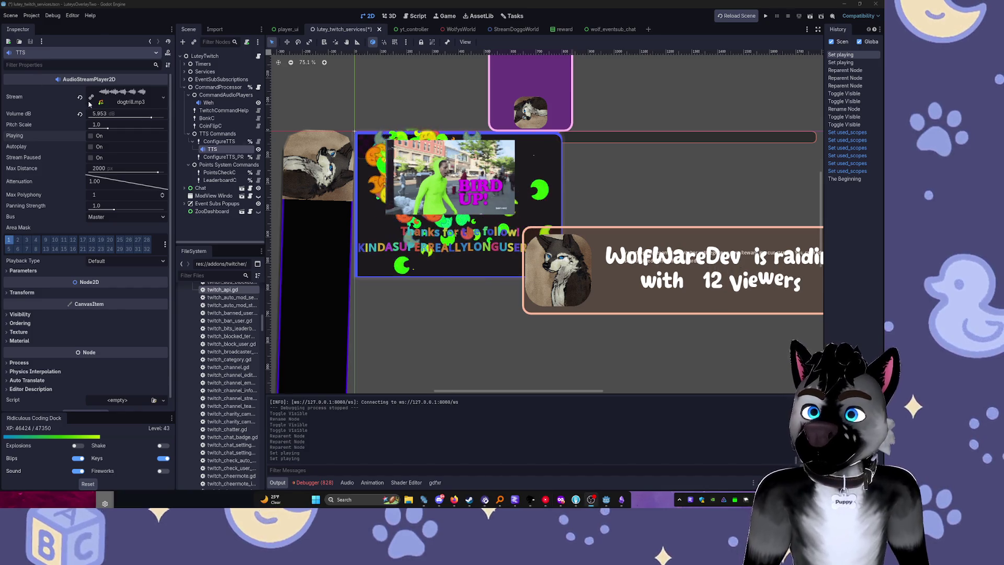
Check EventSub Reactions and the TTS player, then bring up the wolf_eventsub_chat scene
click(452, 211)
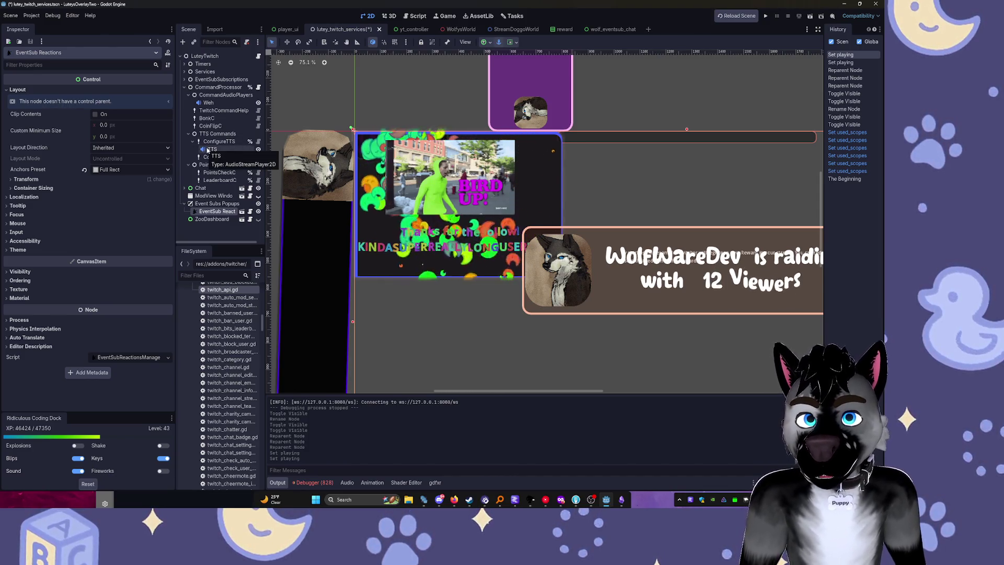
click(219, 151)
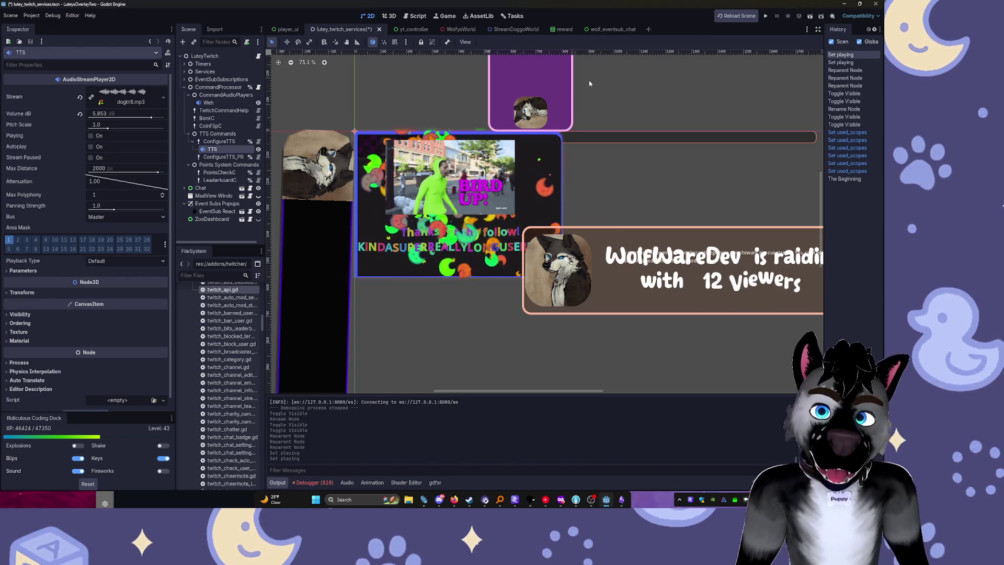
click(413, 31)
key(ctrl+shift+Tab)
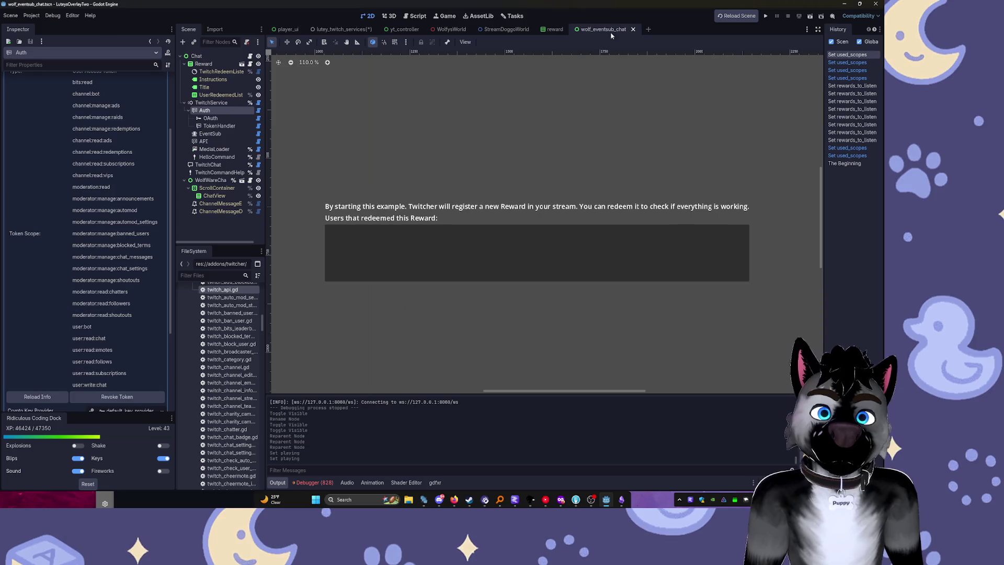
Switch to the player_ui scene and run the overlay project
click(290, 31)
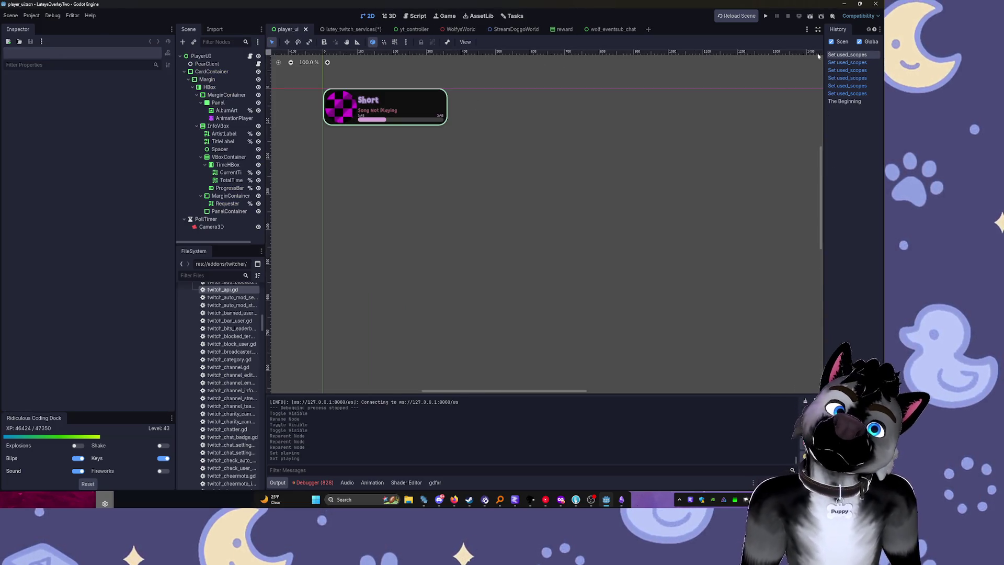
click(766, 18)
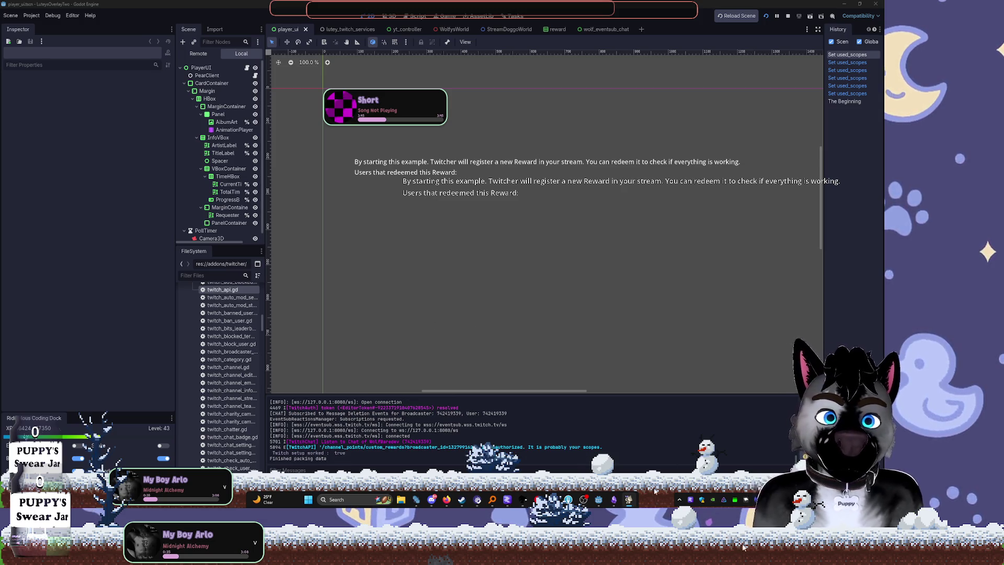
In lutey_twitch_services, inspect EventSub Reactions and Chat, then go to the StreamDoggoWorld scene
click(347, 28)
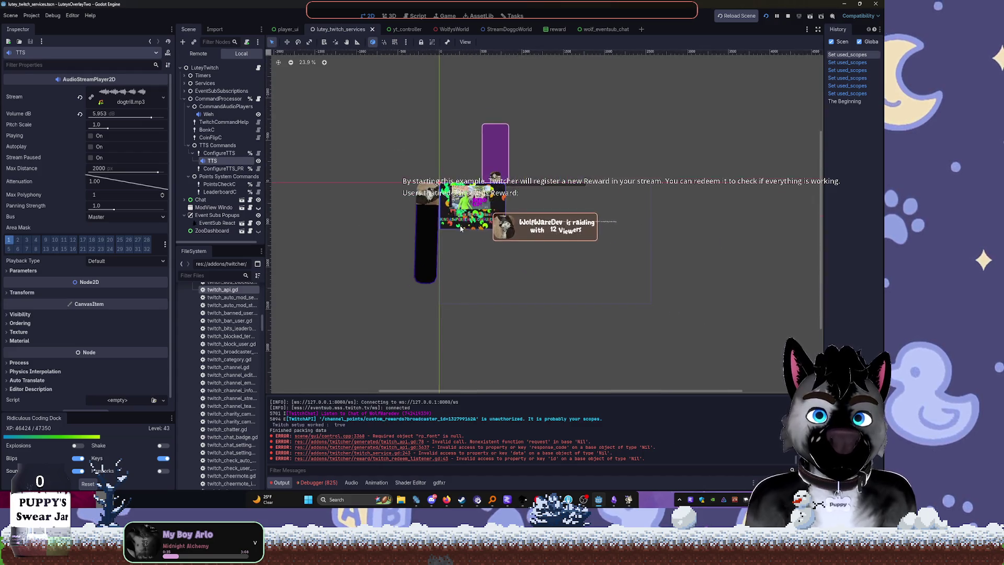
scroll(638, 280, up, 5)
click(781, 211)
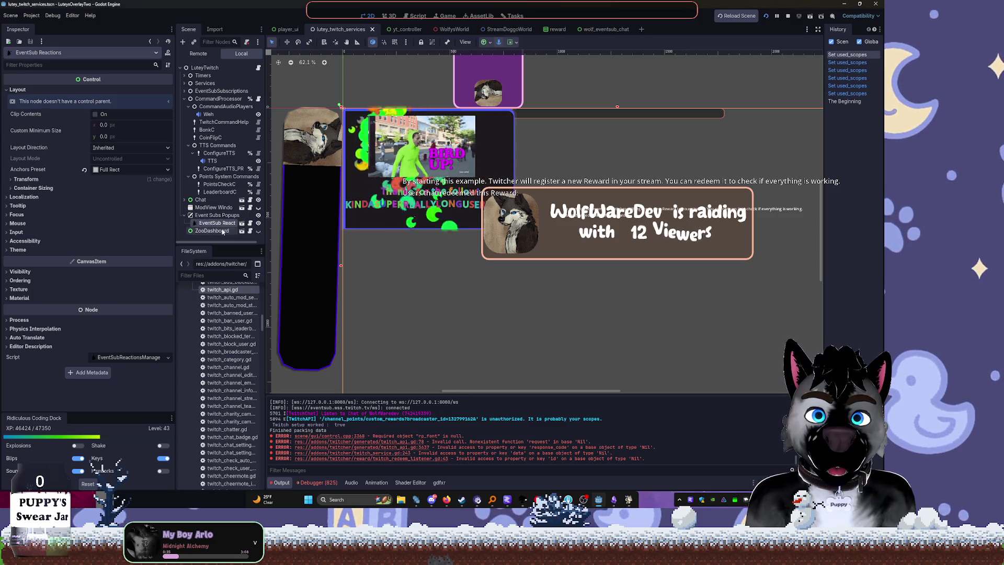
click(189, 215)
click(201, 199)
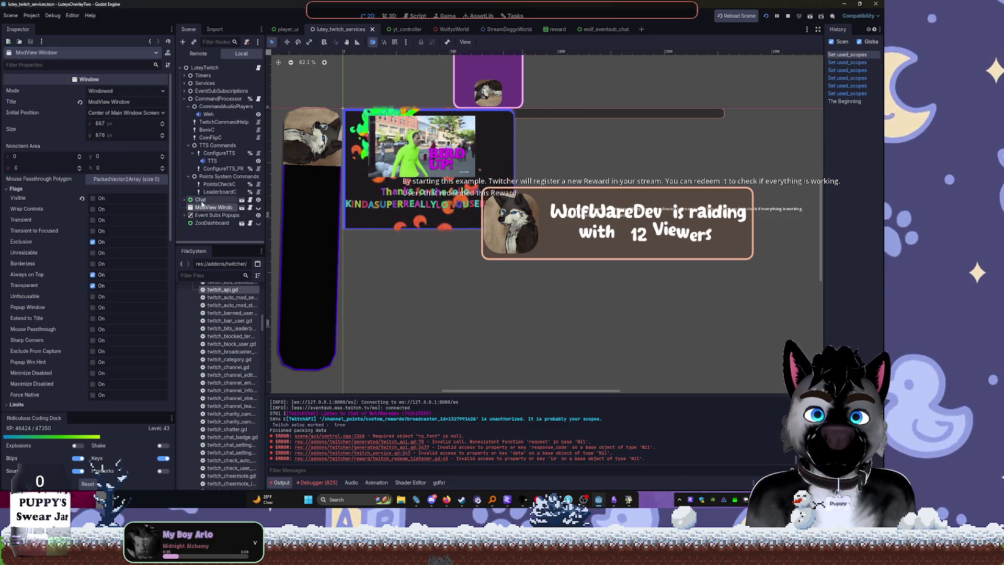
click(184, 99)
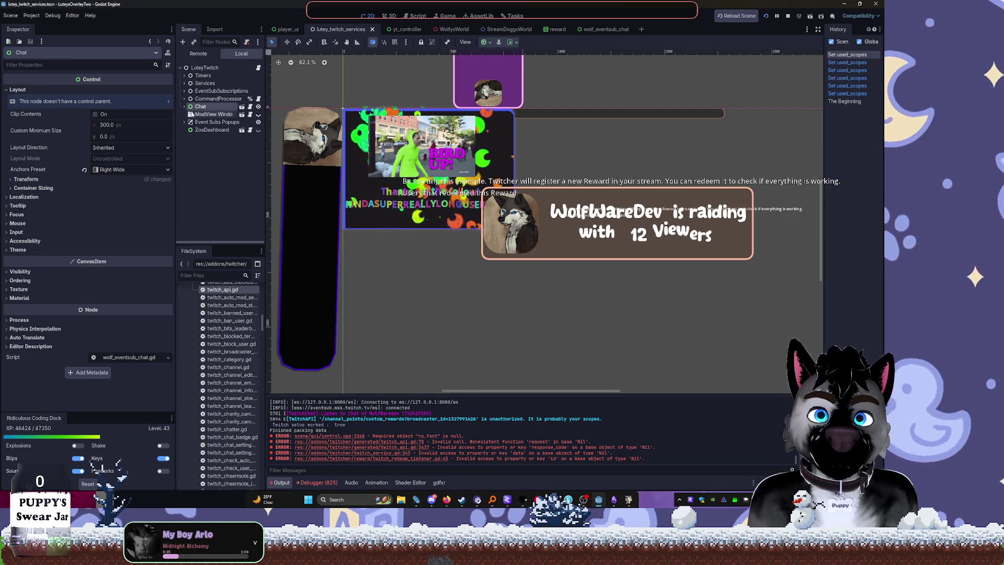
click(784, 213)
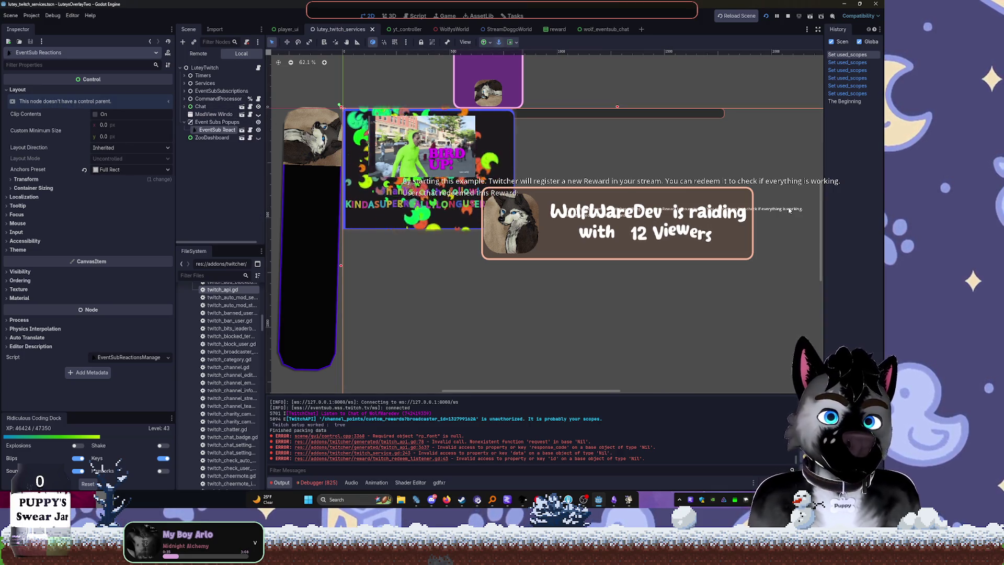
click(507, 30)
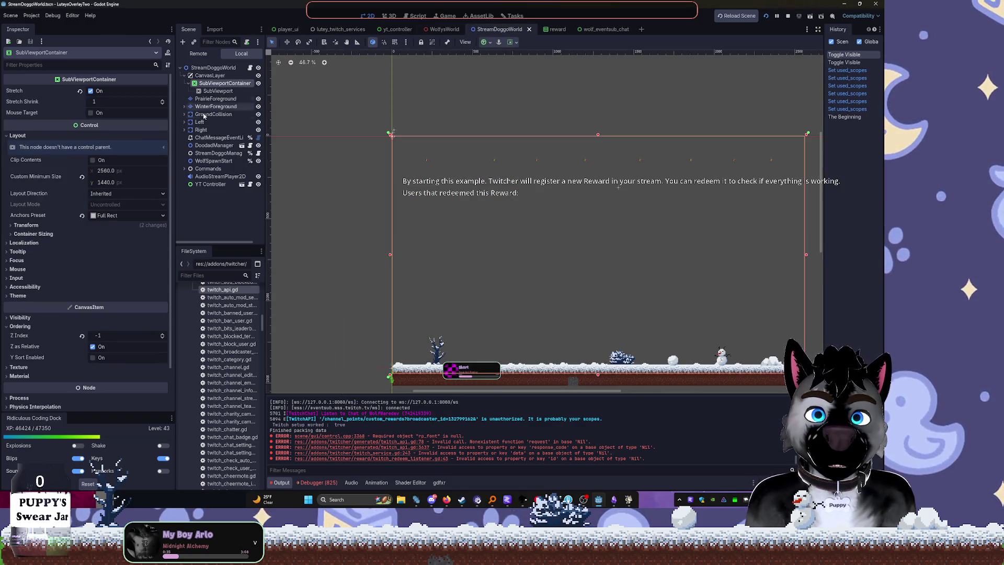
Look through the yt_controller and player_ui scenes, collapsing the CardContainer branch
click(204, 185)
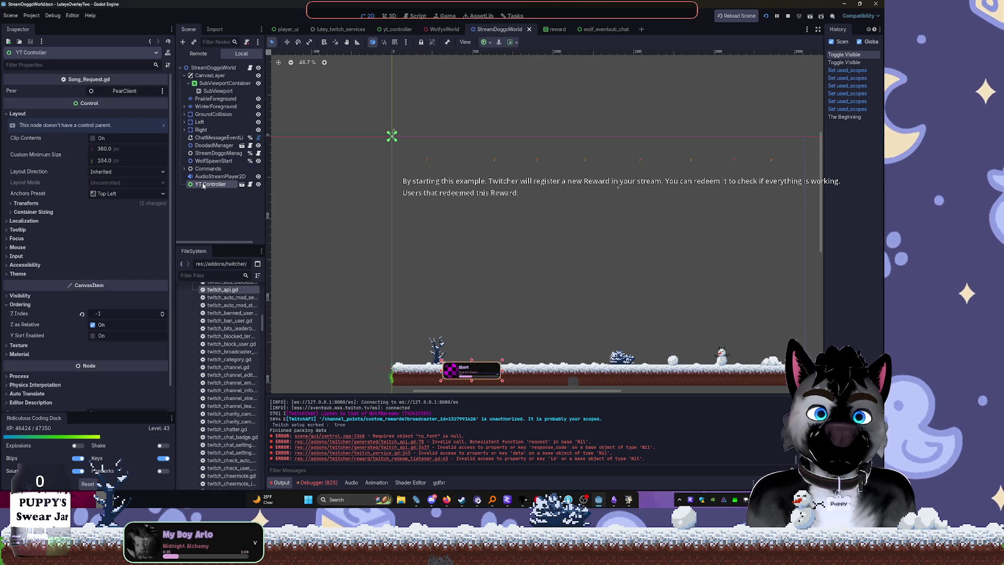
click(403, 32)
click(274, 30)
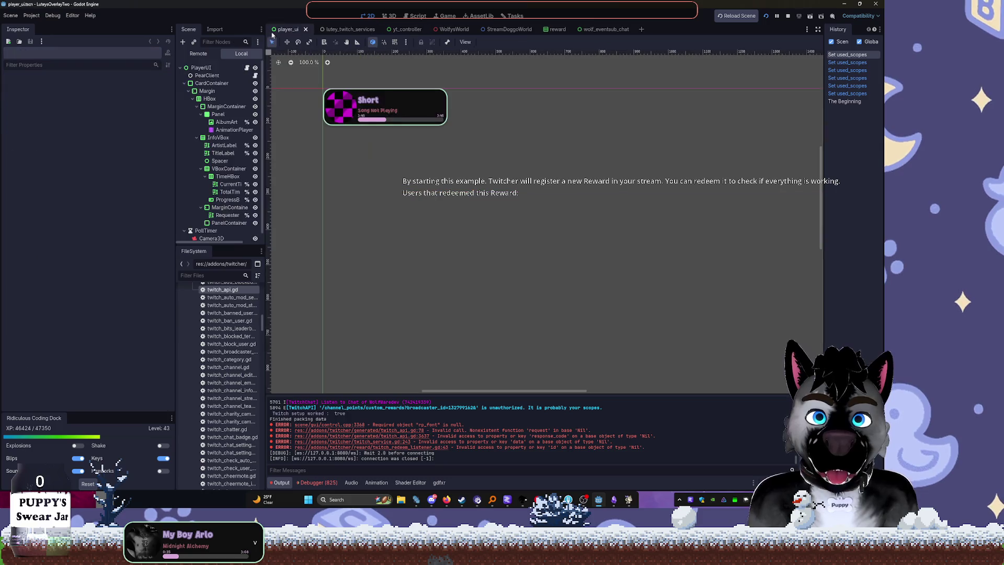
click(183, 85)
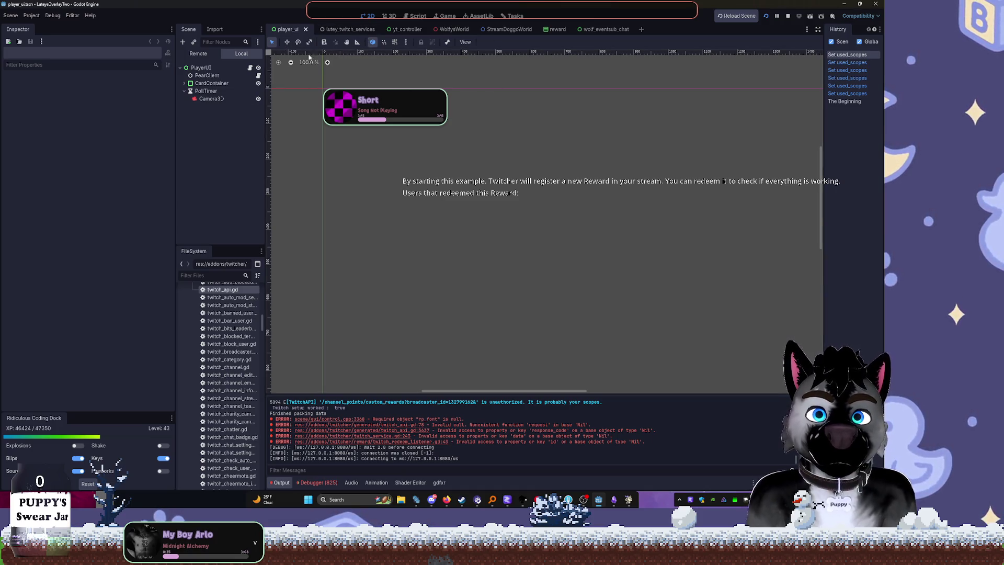
In lutey_twitch_services, open the Reward scene under Chat and hide its Reward node
click(341, 30)
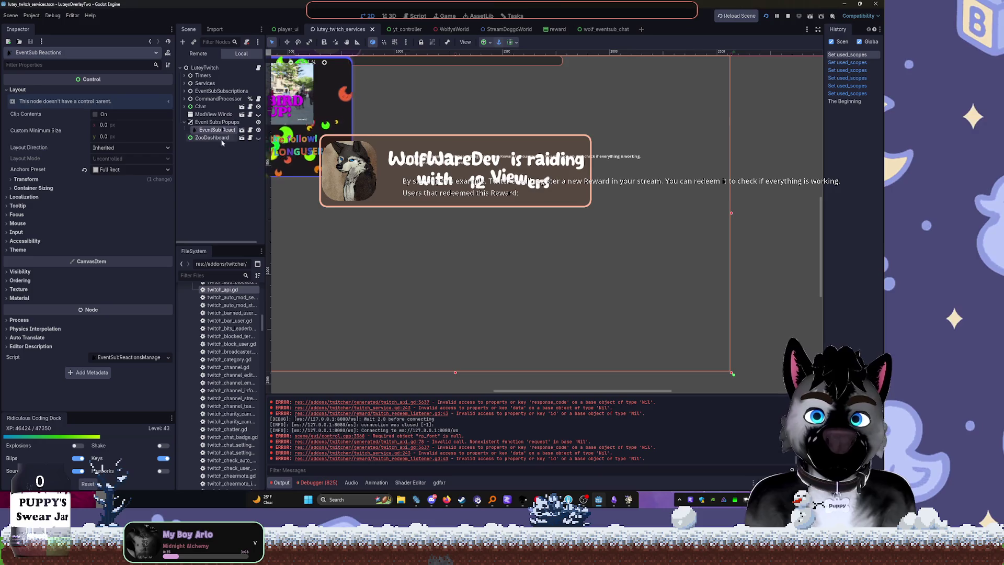
click(185, 106)
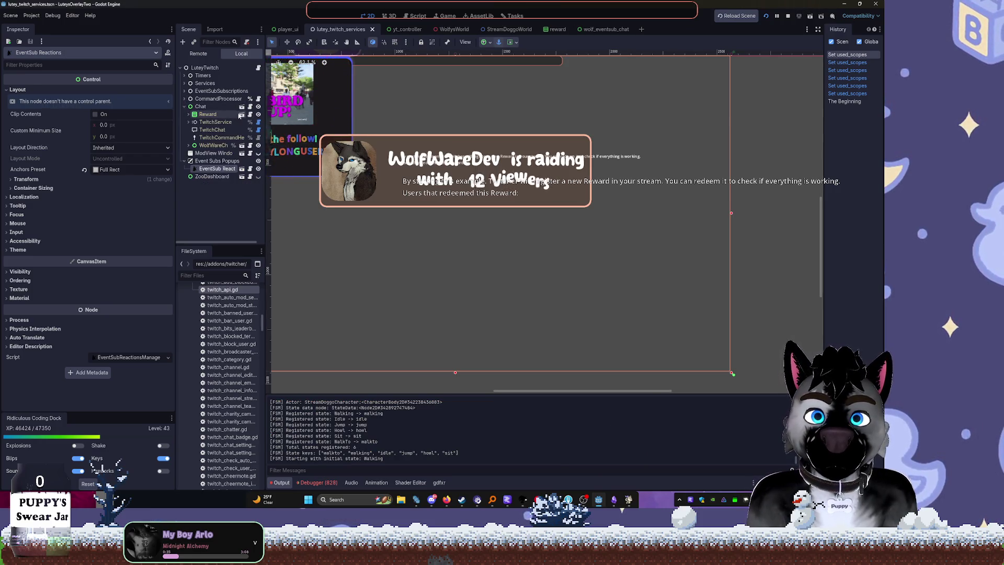
click(242, 114)
click(258, 68)
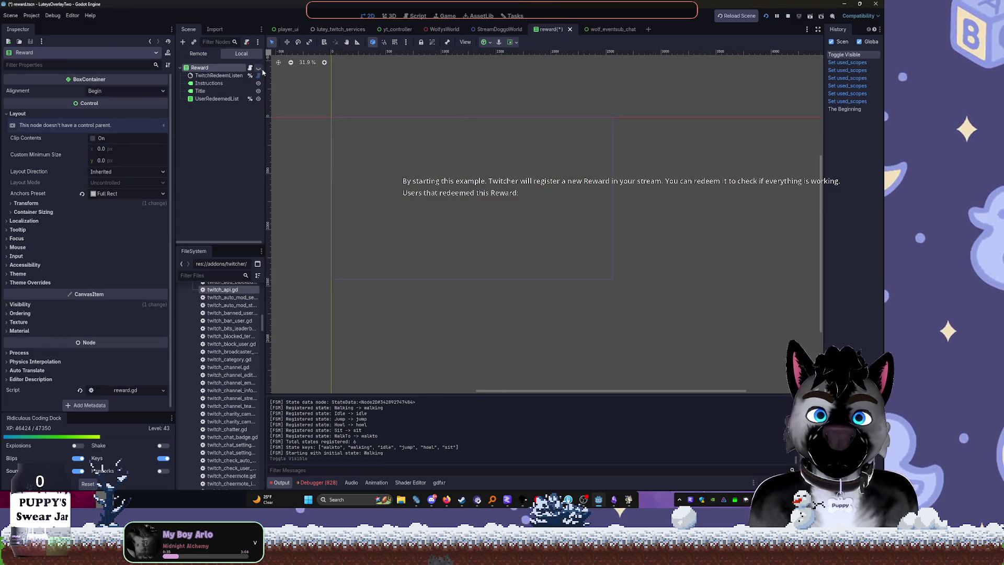
Save the scenes with Ctrl+S, restart the overlay, and return to lutey_twitch_services
key(ctrl+s)
click(786, 16)
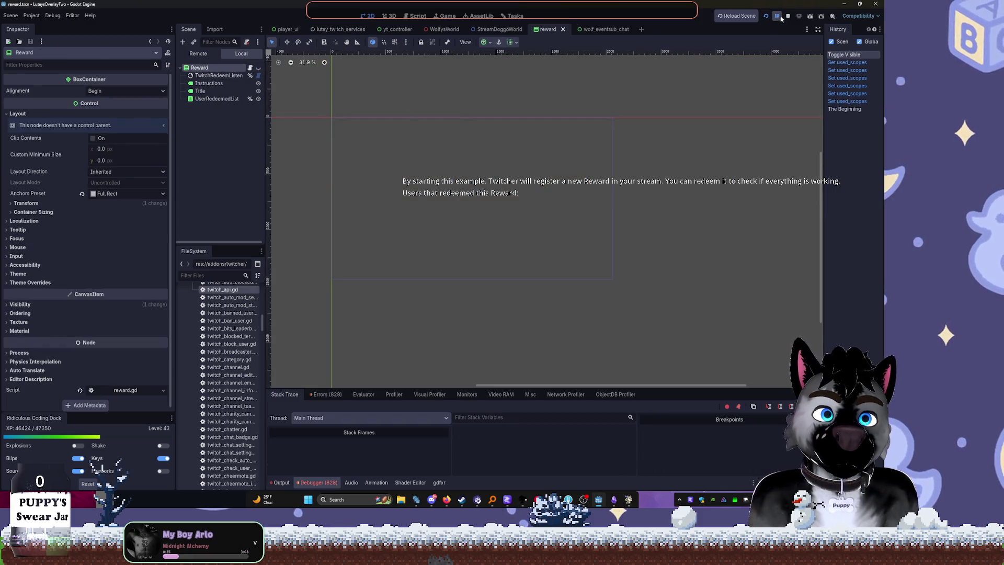
click(766, 15)
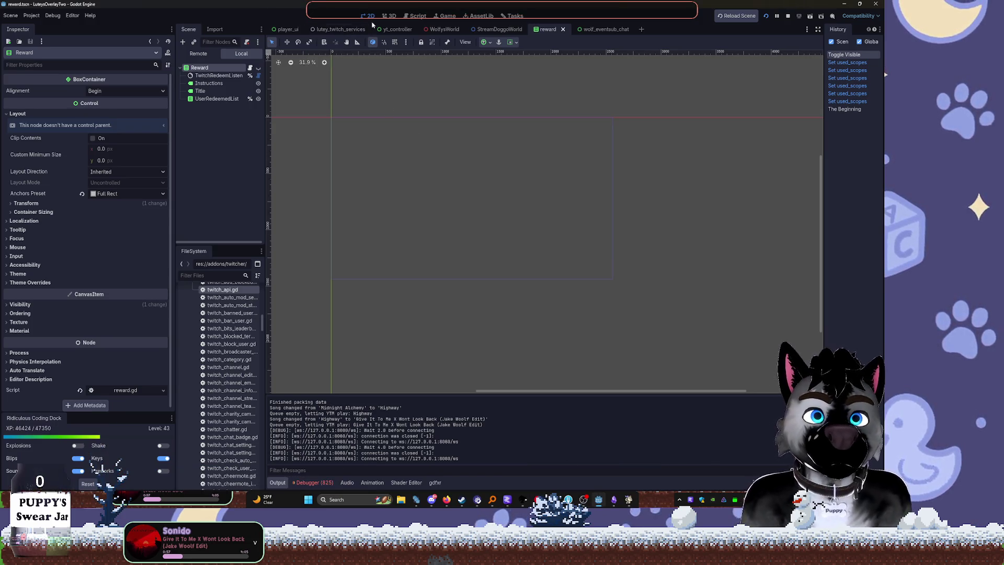
click(330, 29)
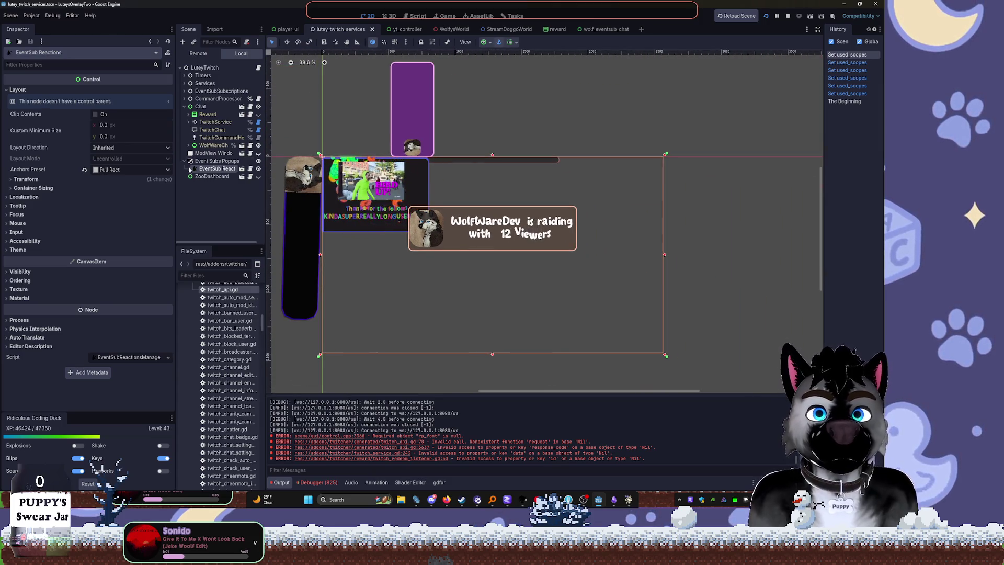
Select ZooDashboard, toggle EventSub Reactions off and on, and open its scene in a tab
click(211, 178)
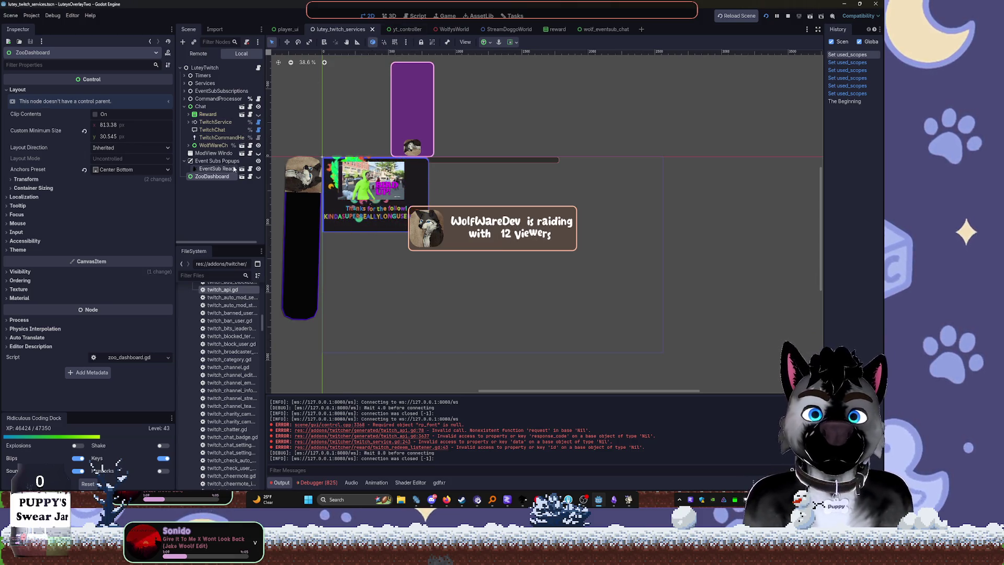
click(257, 169)
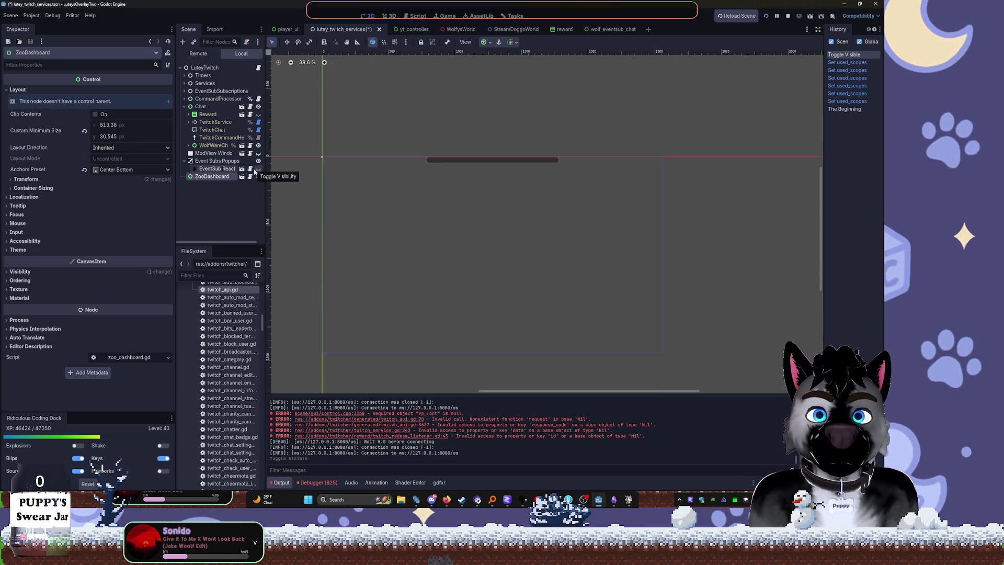
click(257, 169)
click(242, 169)
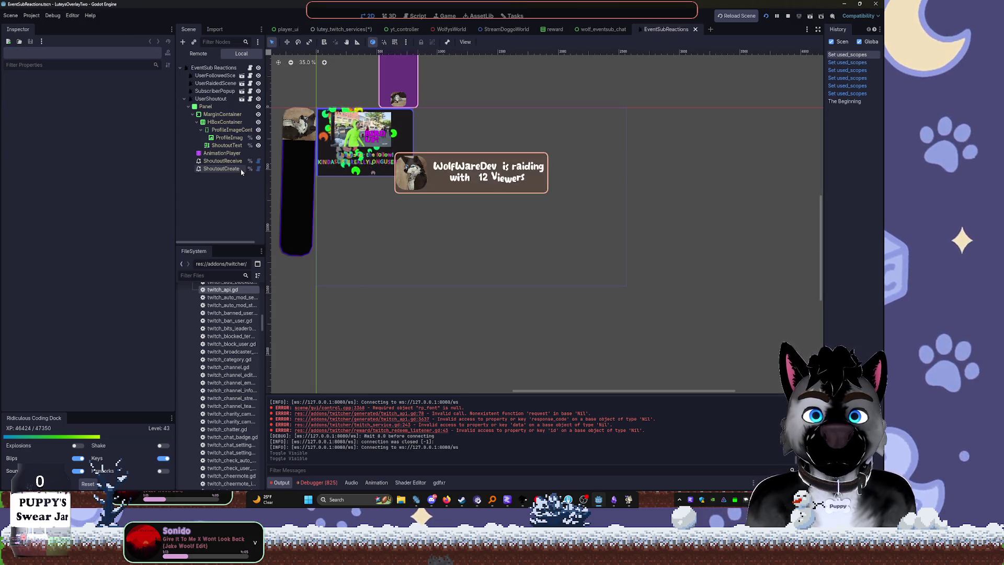
Inspect the UserShoutout and SubscriberPopup nodes, panning the canvas to bring the popups into view
click(184, 100)
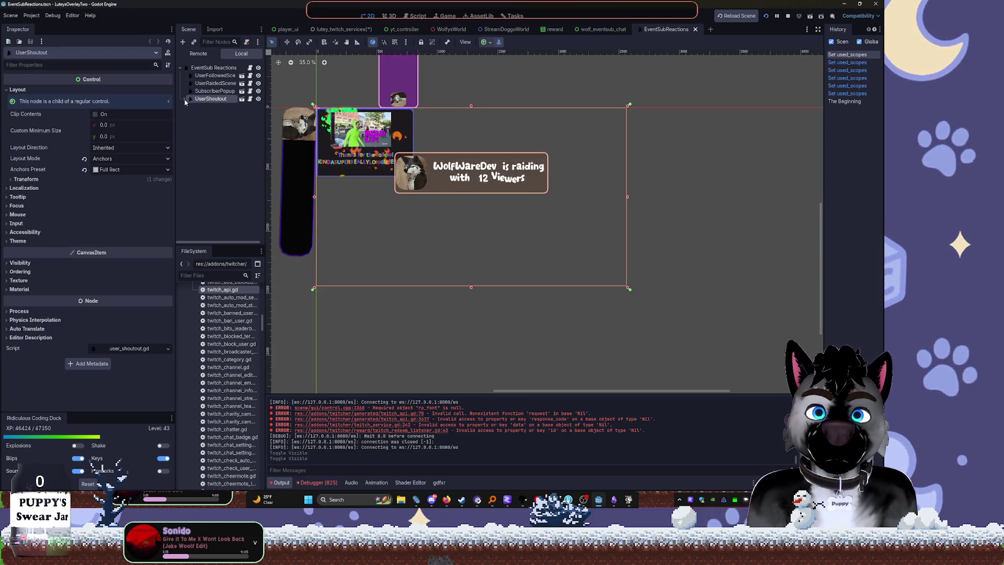
scroll(516, 134, up, 4)
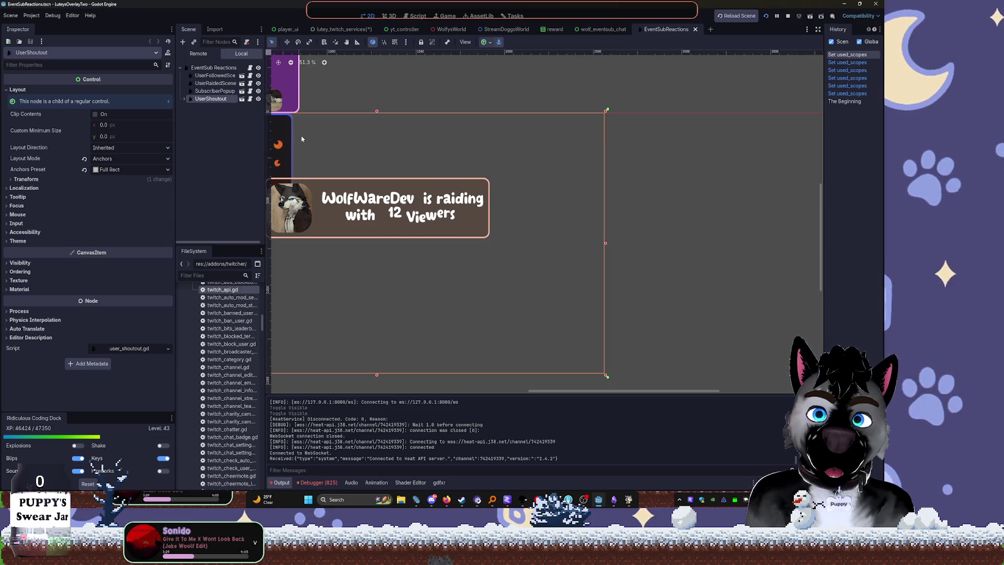
drag(315, 138, 444, 139)
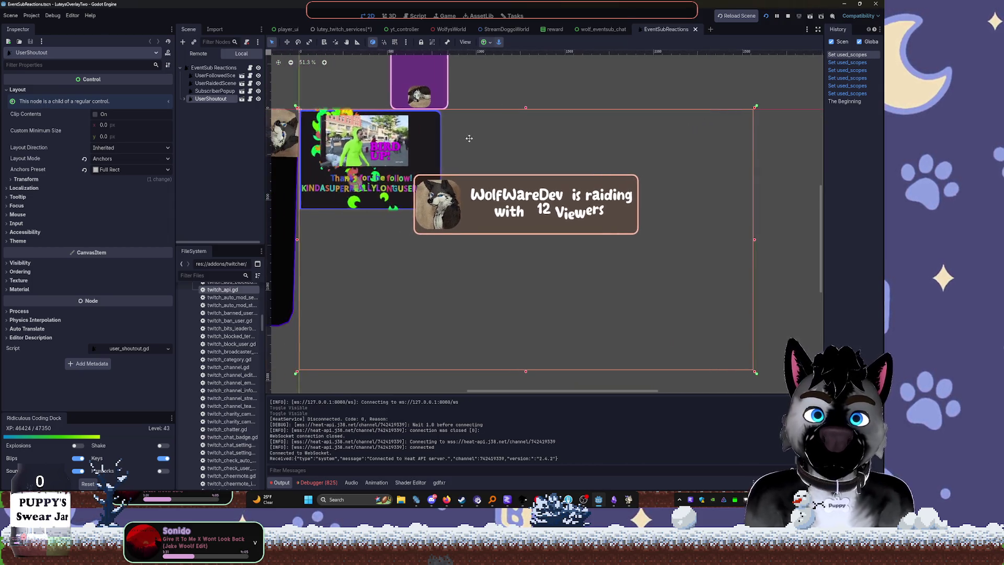
click(211, 91)
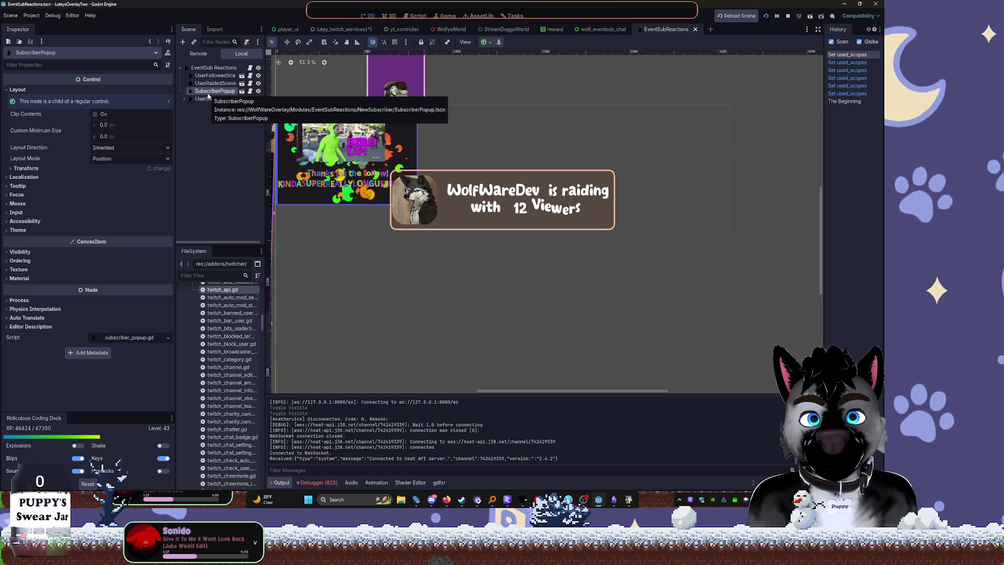
Hide the subscriber and raid popups, keep the follow alert visible, and frame it
click(257, 99)
click(258, 83)
click(258, 91)
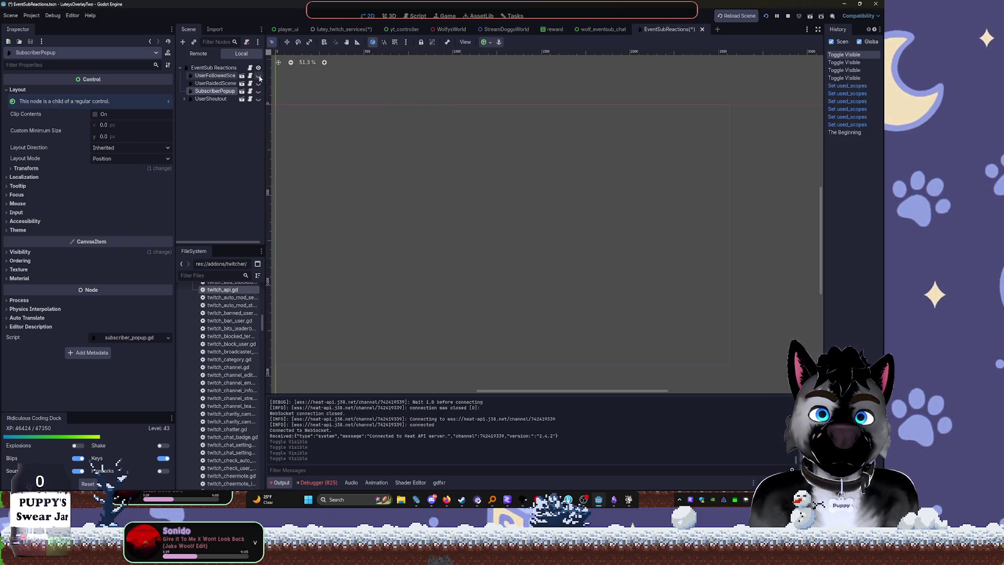
click(258, 91)
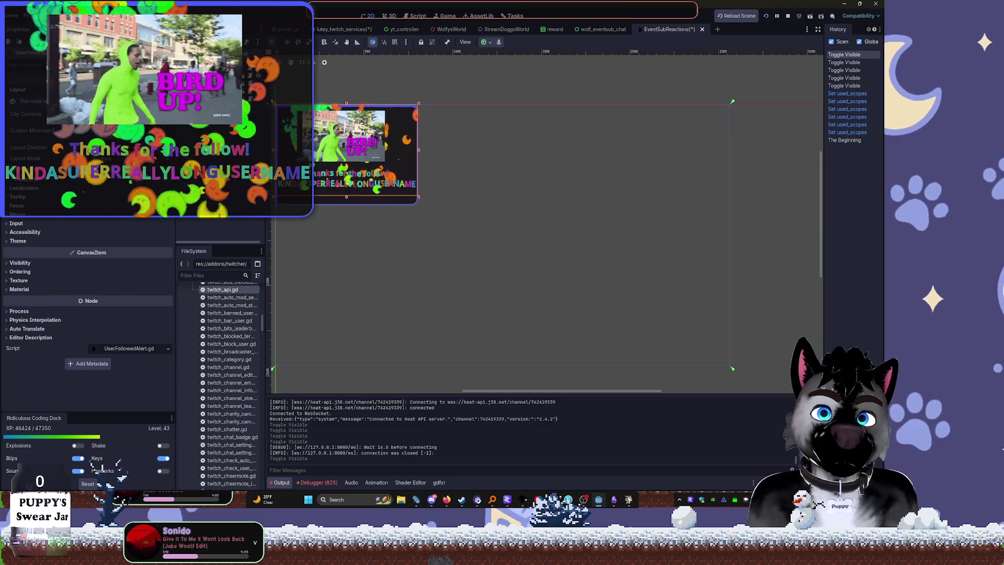
click(368, 163)
key(f)
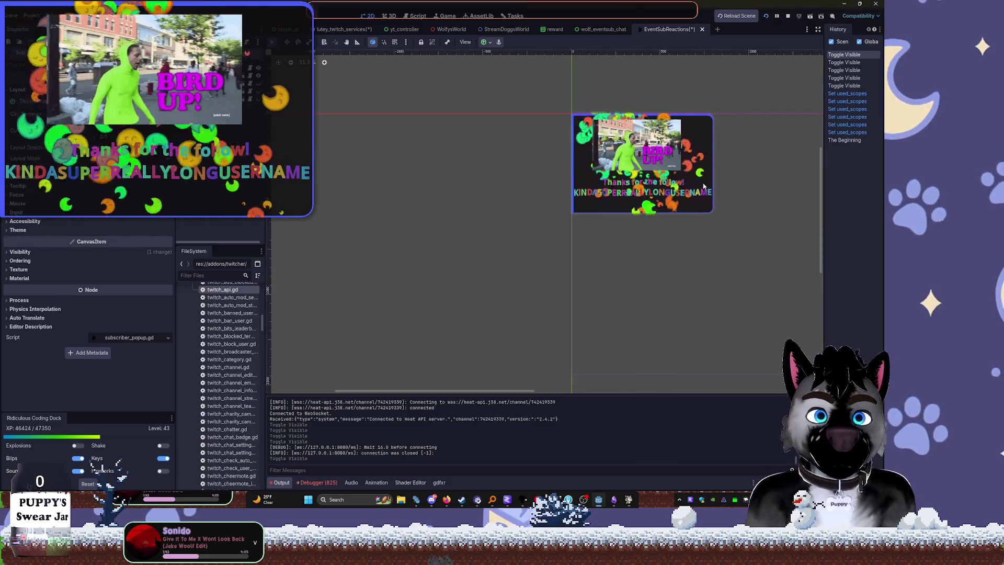
Open the SubscriberPopup scene, then return and open the UserFollowedAlert scene from the follow alert node
click(250, 91)
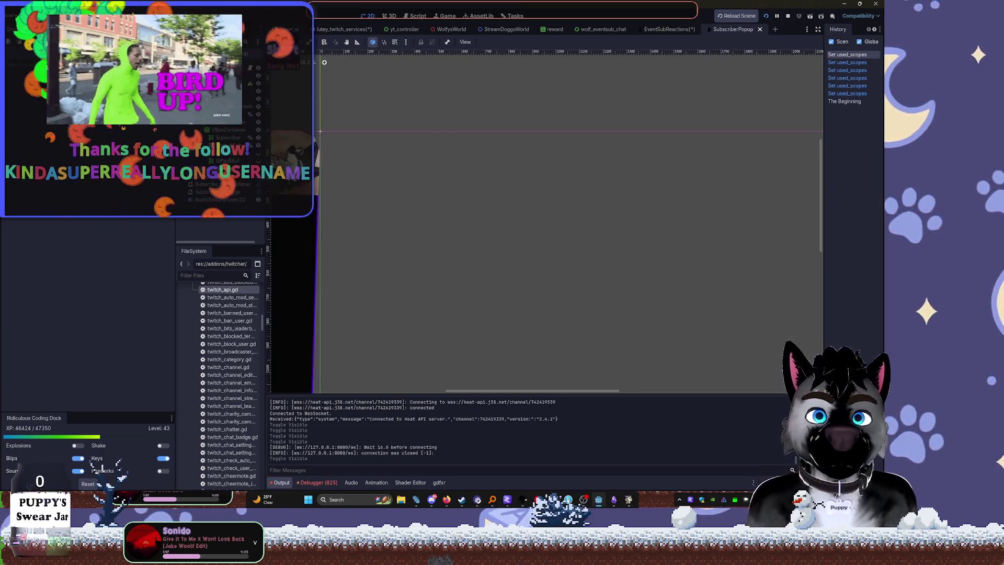
click(666, 29)
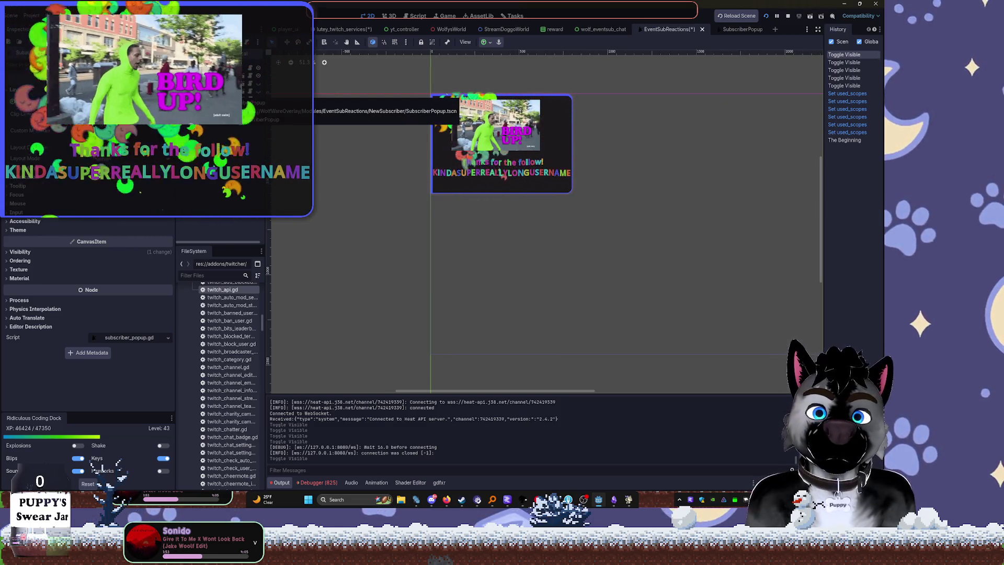
key(Down)
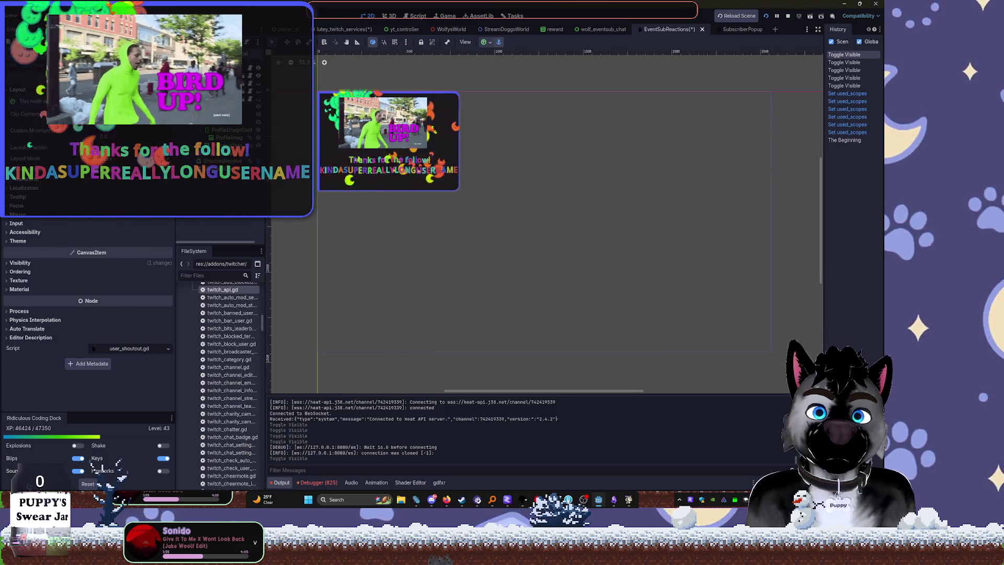
key(Down)
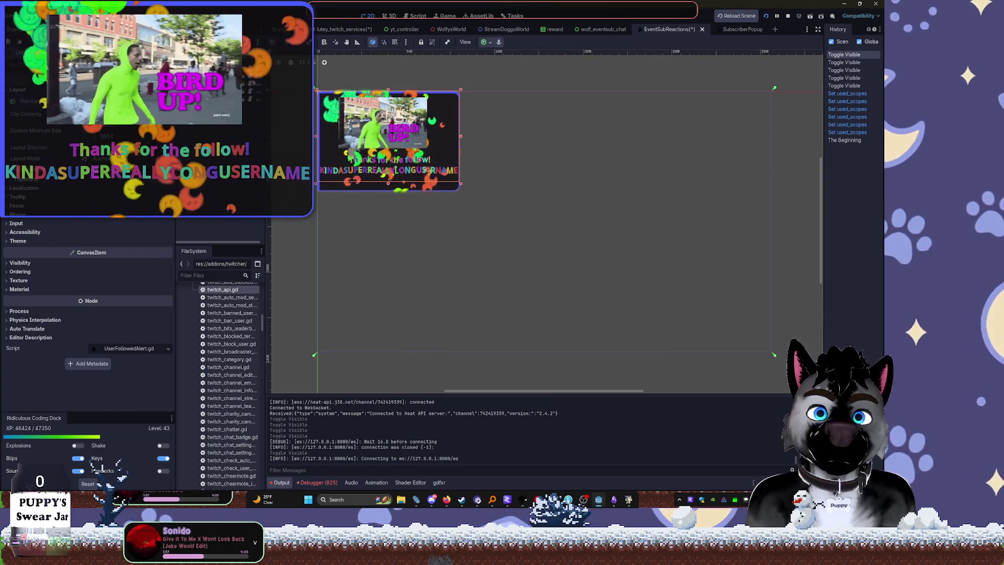
click(255, 83)
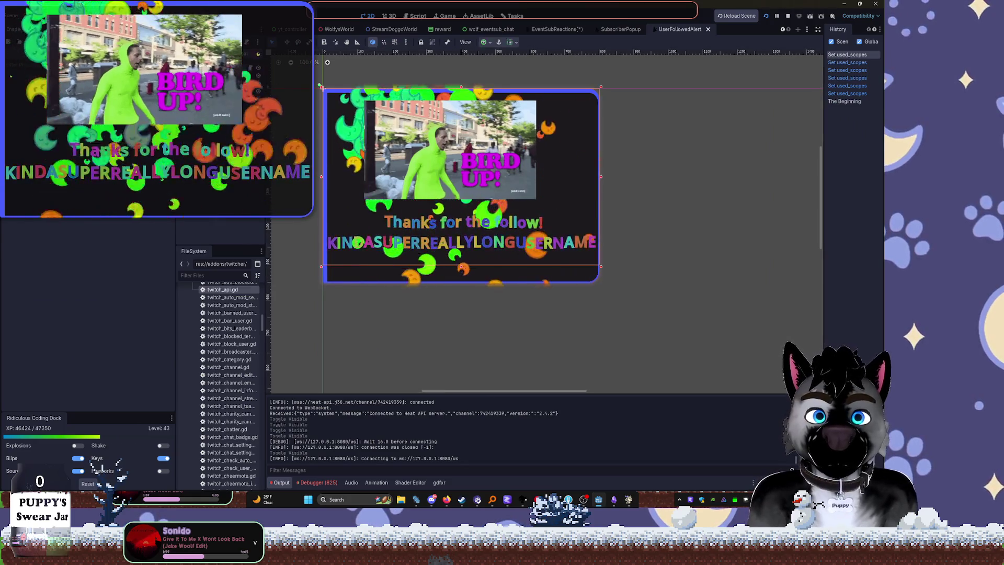
Hide the BIRD UP video and tune the confetti CPUParticles2D speed scale
scroll(384, 133, up, 3)
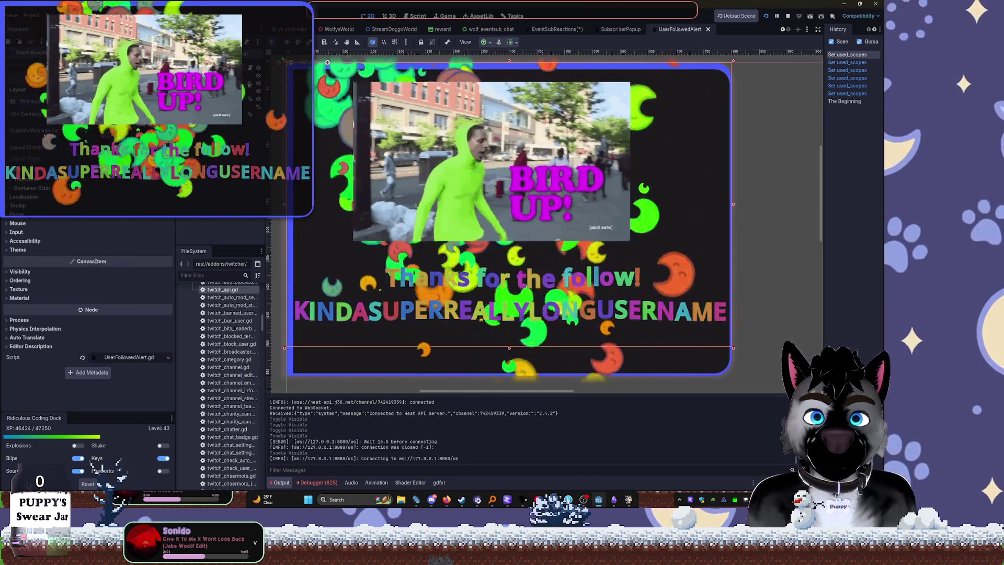
click(258, 83)
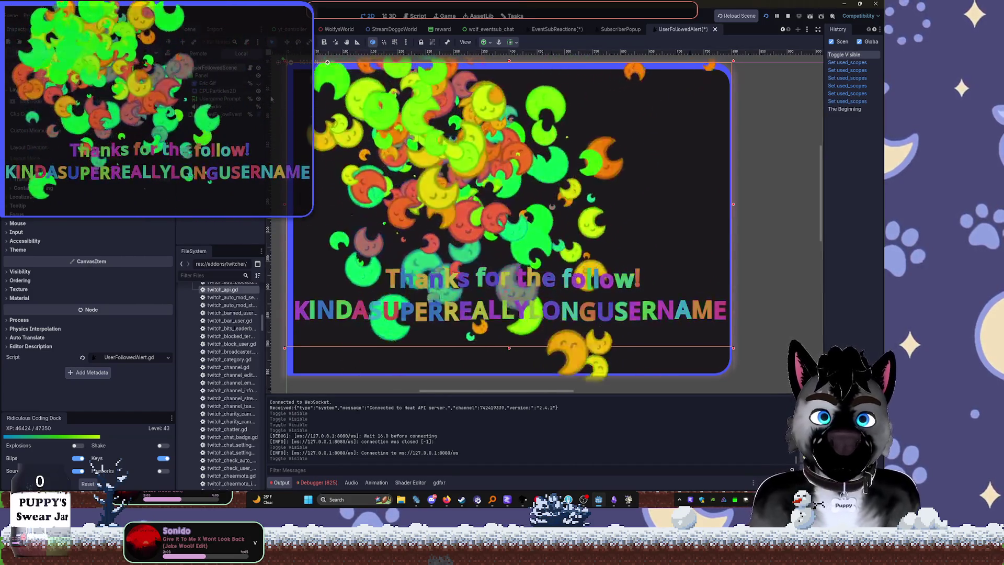
click(209, 91)
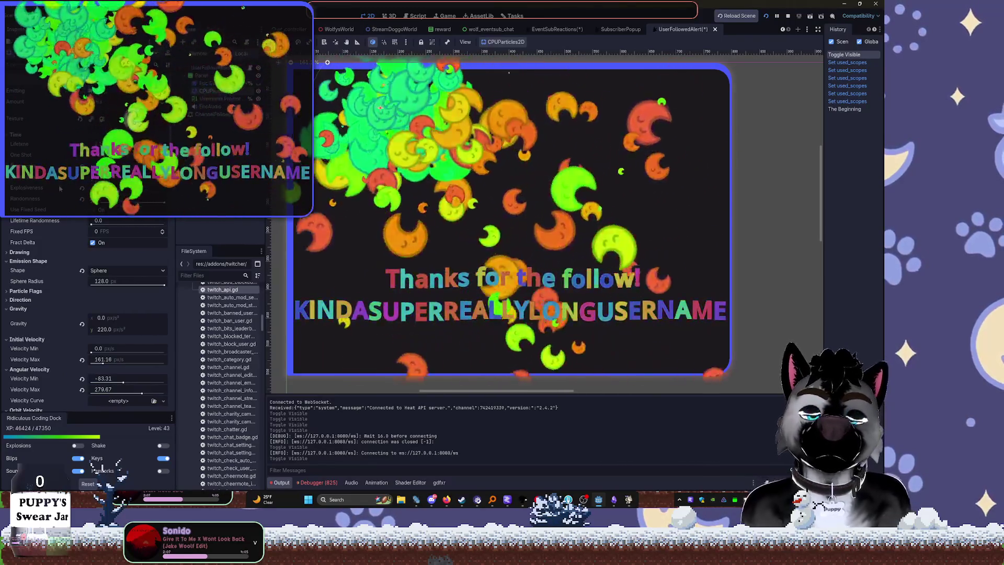
scroll(60, 188, down, 2)
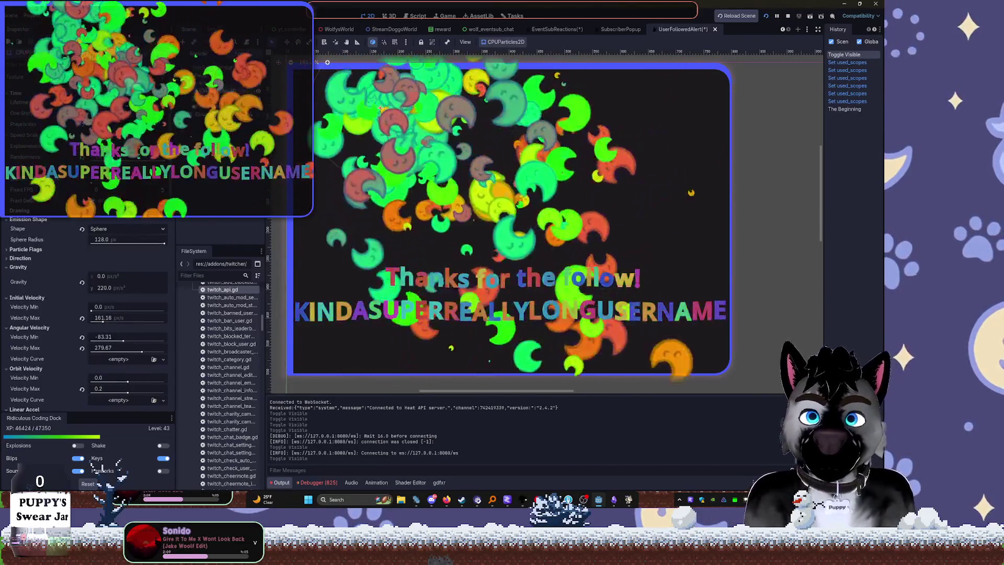
drag(105, 135, 121, 135)
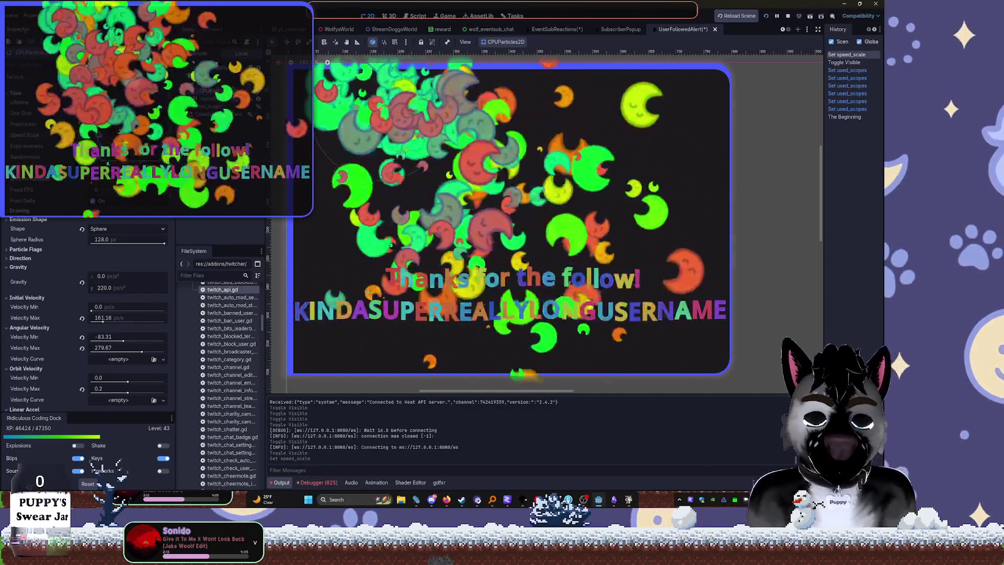
drag(120, 135, 112, 135)
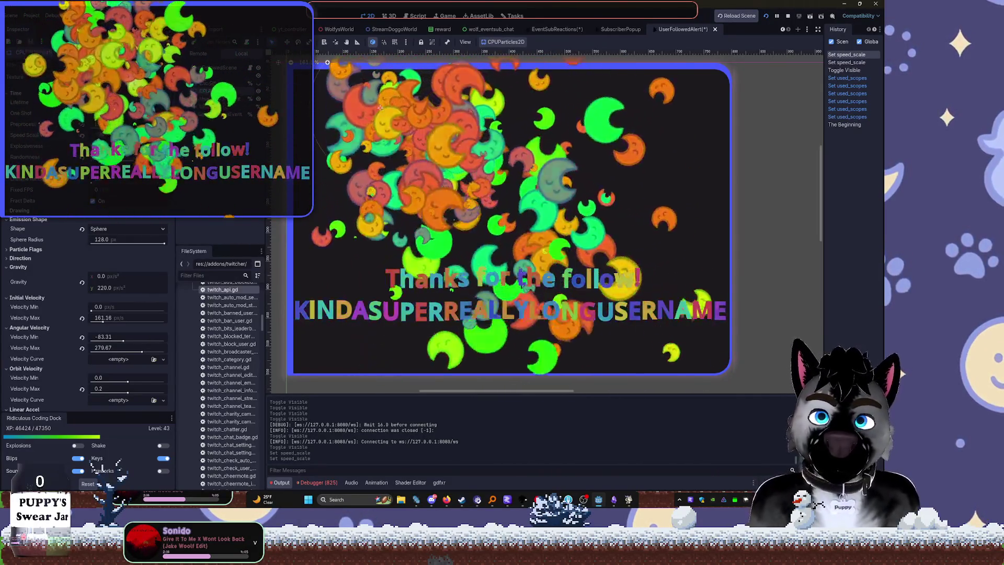
drag(119, 135, 114, 136)
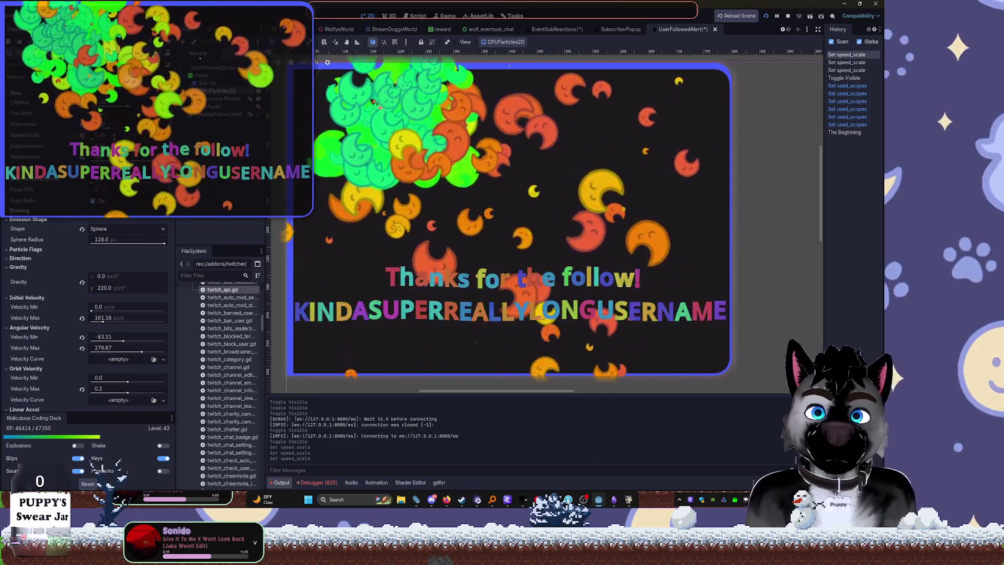
Move the confetti emitter toward the upper left and raise its Explosiveness
drag(461, 138, 364, 106)
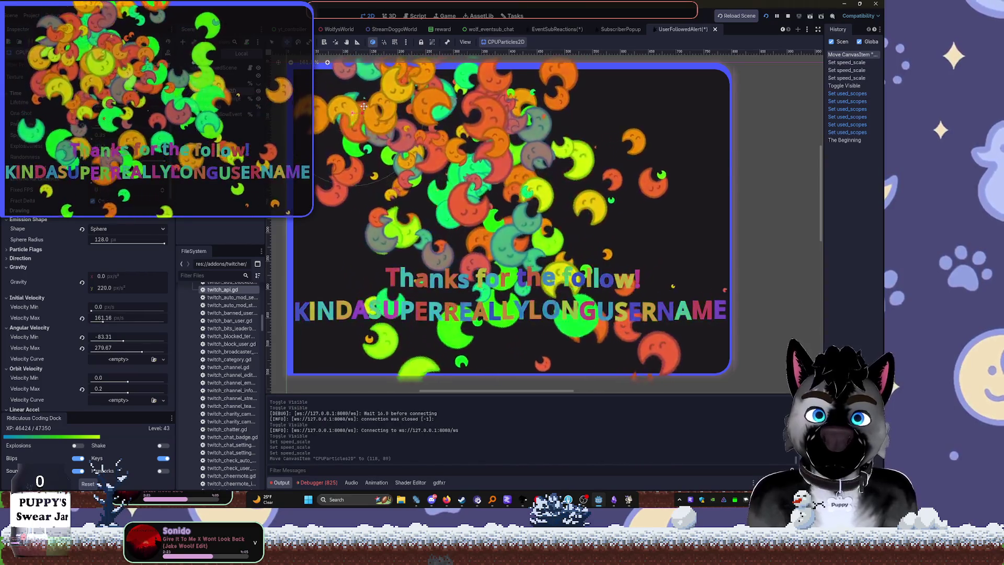
mouse_move(119, 146)
mouse_down()
mouse_move(131, 146)
mouse_move(120, 147)
mouse_up()
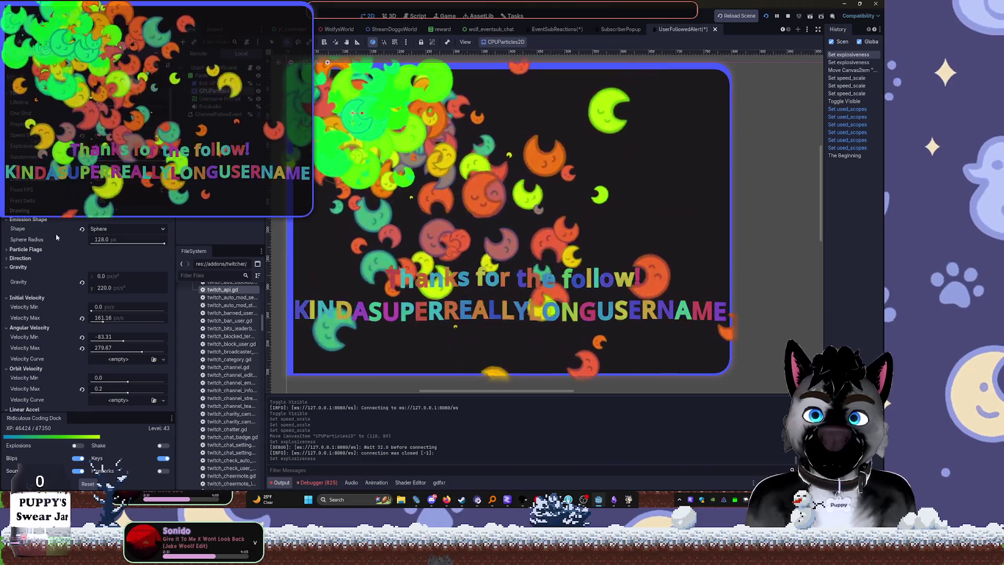
click(16, 267)
Collapse the particle Inspector sections from Initial Velocity through Color
click(21, 275)
click(22, 285)
click(22, 293)
click(23, 302)
click(23, 311)
click(24, 319)
click(24, 328)
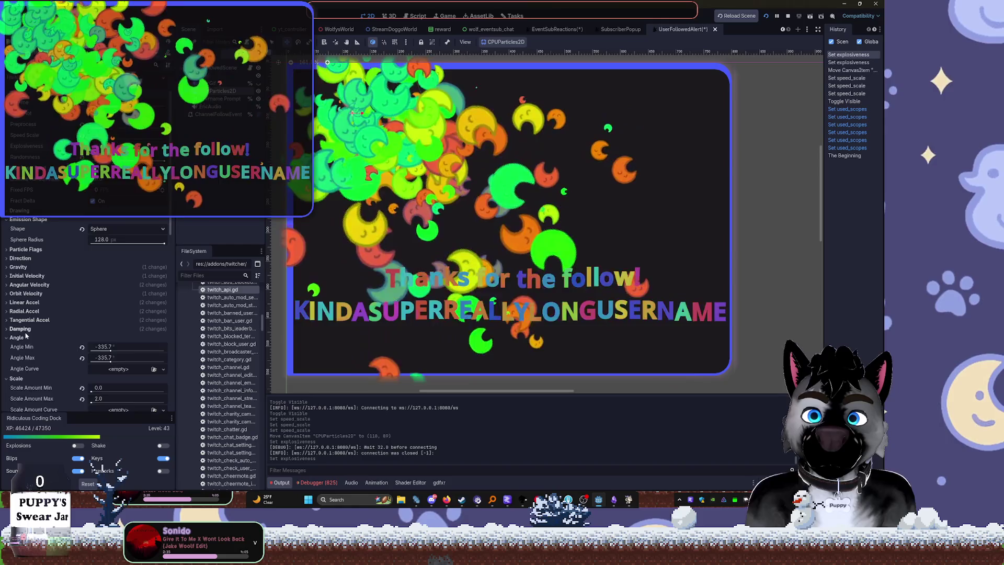
click(25, 338)
click(26, 346)
click(27, 355)
Expand Scale, try Scale Amount Max 0 and 3.0, and revert both to keep 2.0
click(25, 346)
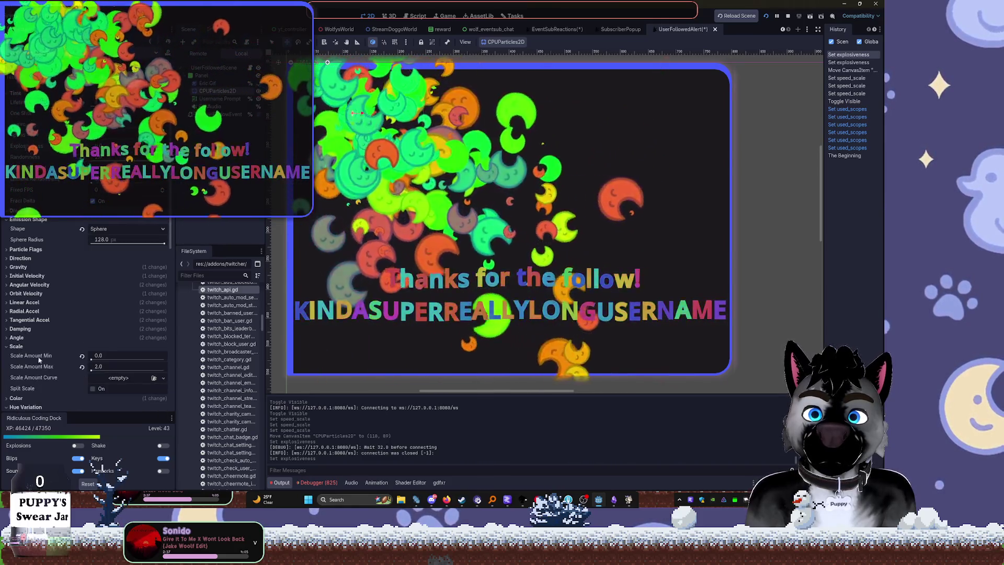
mouse_move(90, 369)
mouse_down()
mouse_move(120, 370)
mouse_move(92, 370)
mouse_up()
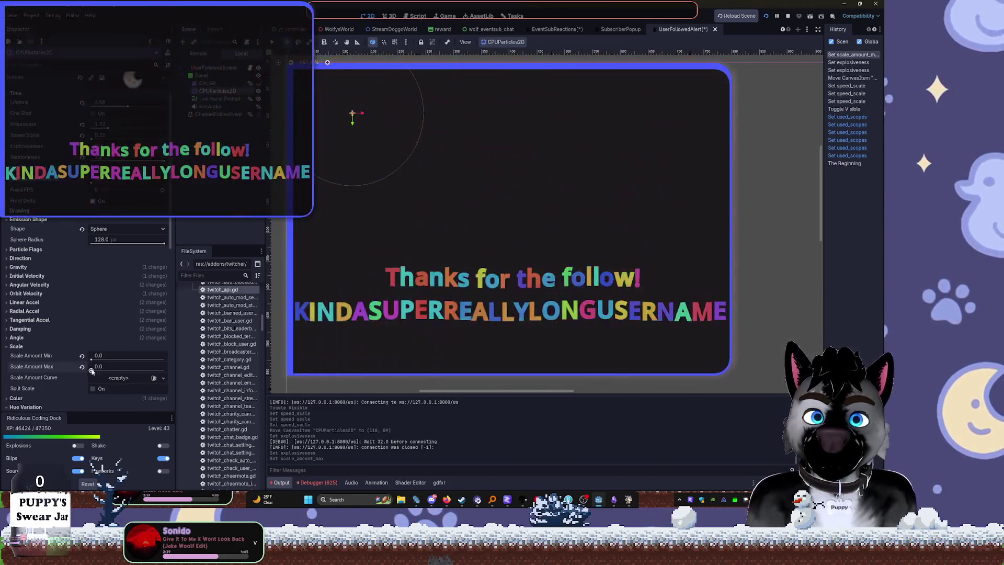
key(ctrl+z)
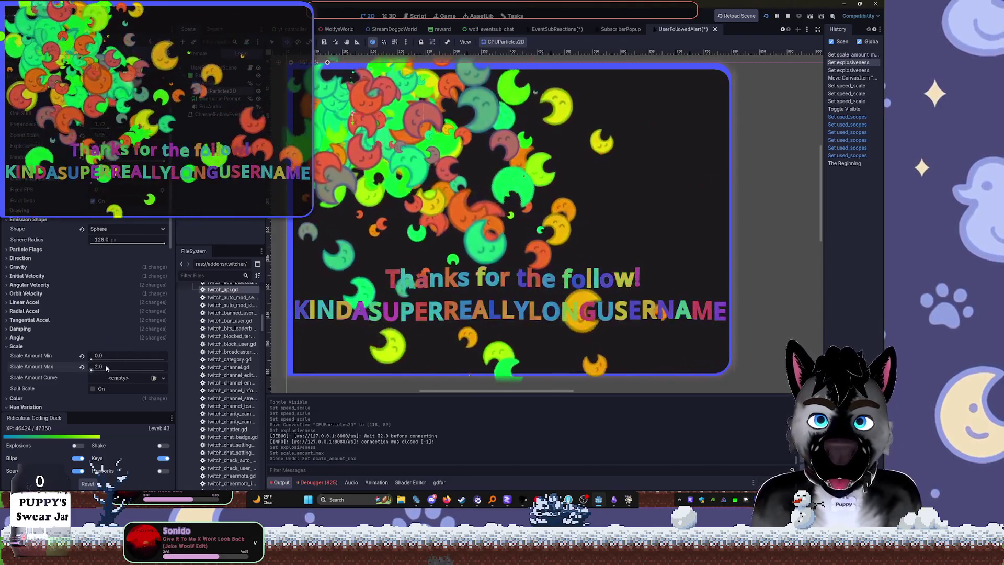
click(105, 367)
text(3.0)
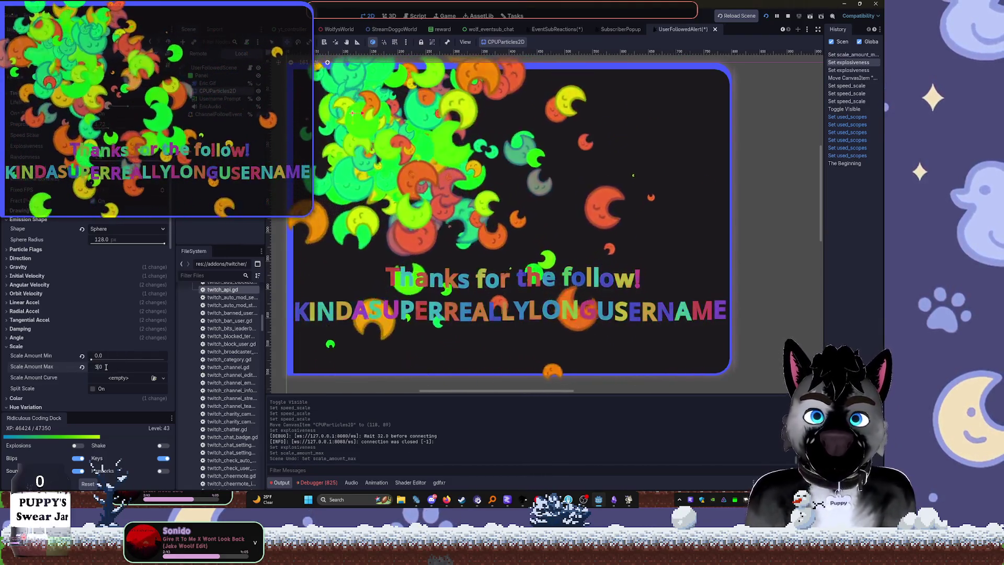
key(Escape)
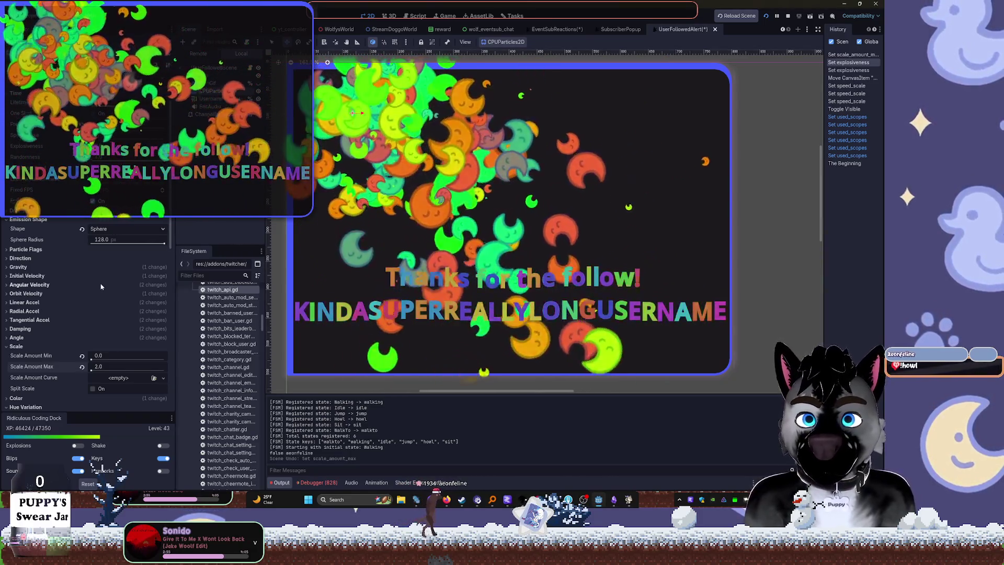
Expand the Angle settings and widen the confetti's starting angle range
click(68, 346)
click(32, 337)
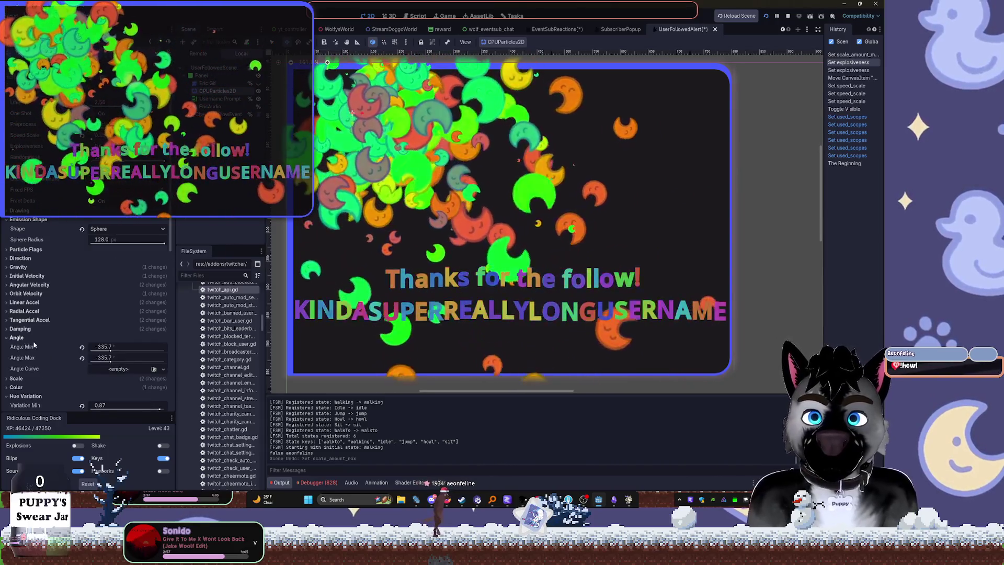
scroll(111, 366, down, 2)
drag(111, 320, 113, 330)
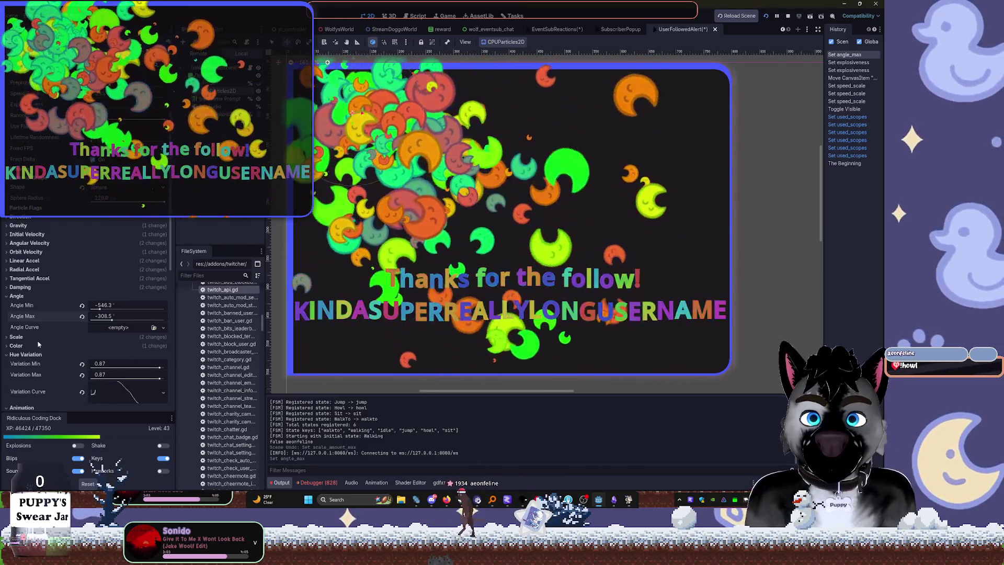
click(28, 355)
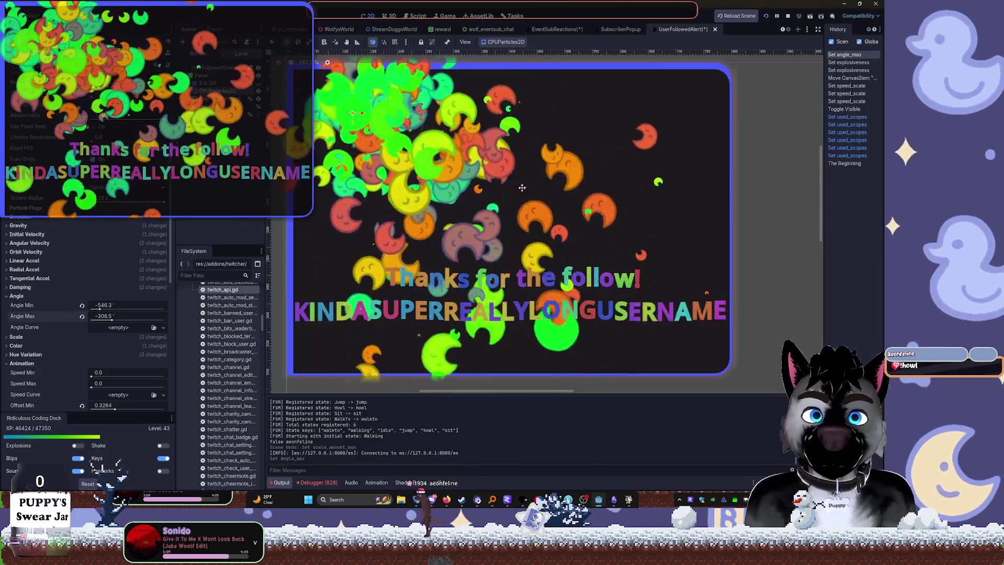
Drag the confetti emitter right and down, then back left, and collapse Angle and Animation
drag(354, 117, 547, 183)
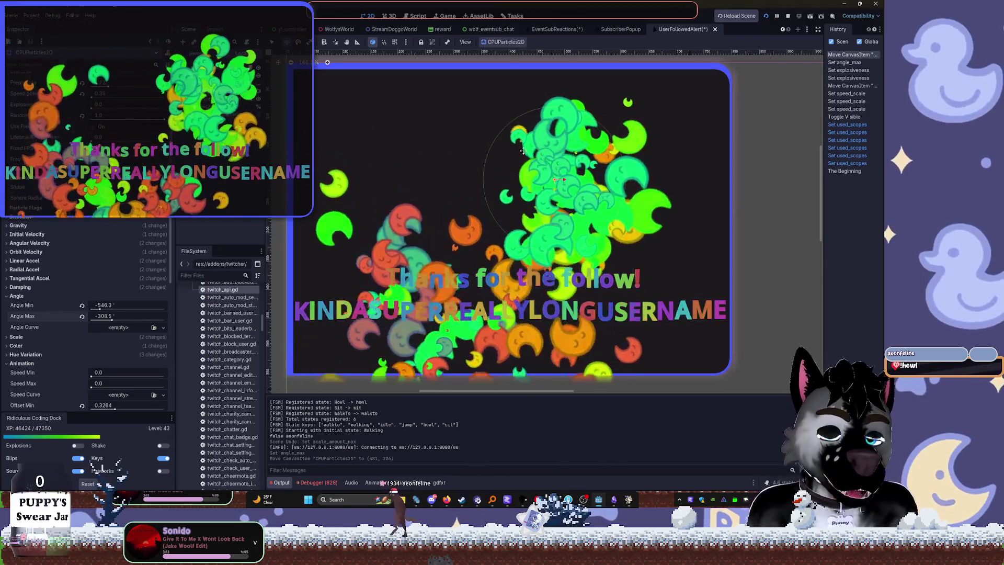
drag(558, 180, 480, 176)
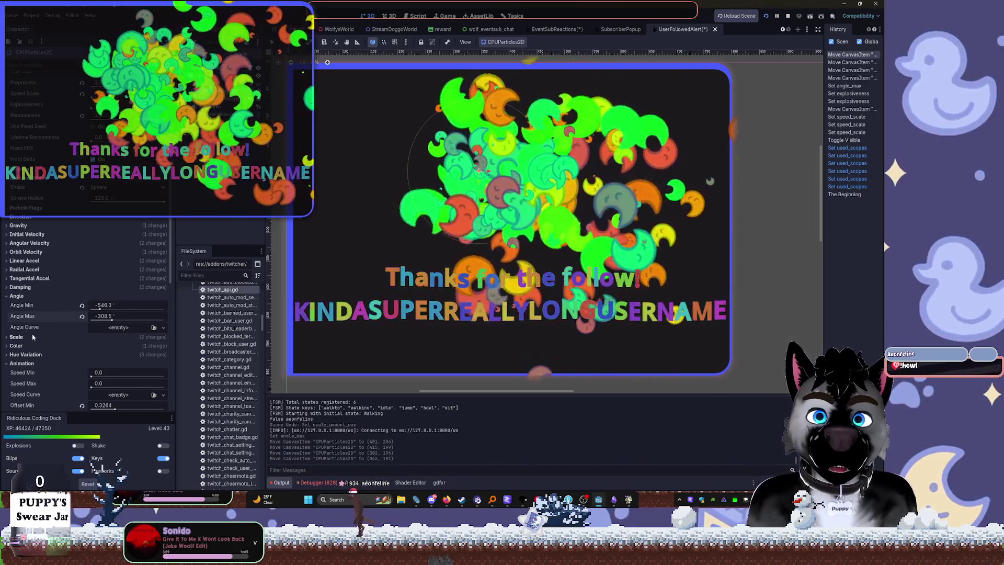
click(16, 296)
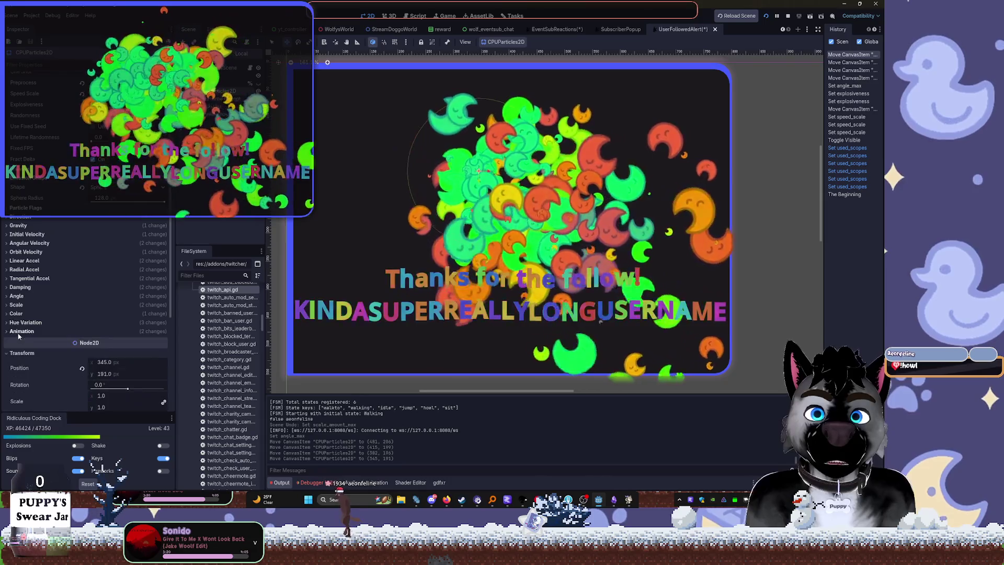
click(16, 331)
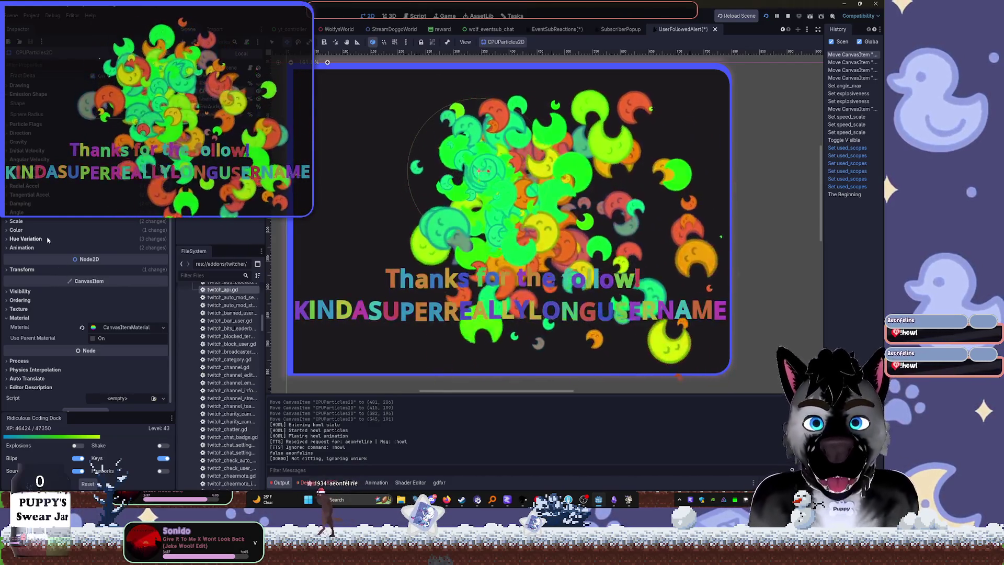
Adjust the confetti's Gravity value and move the emitter down toward the alert's bottom
click(34, 143)
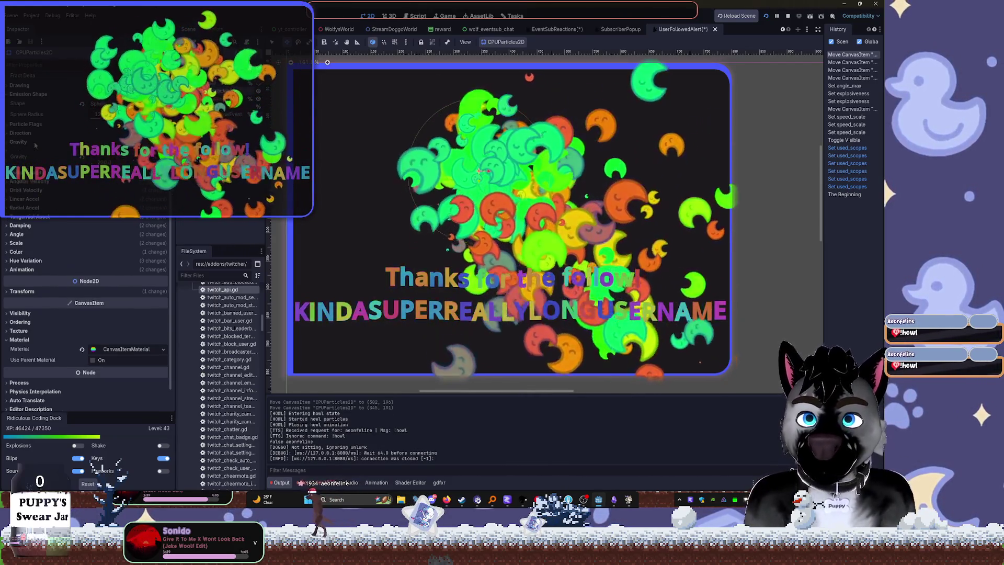
drag(121, 165, 136, 165)
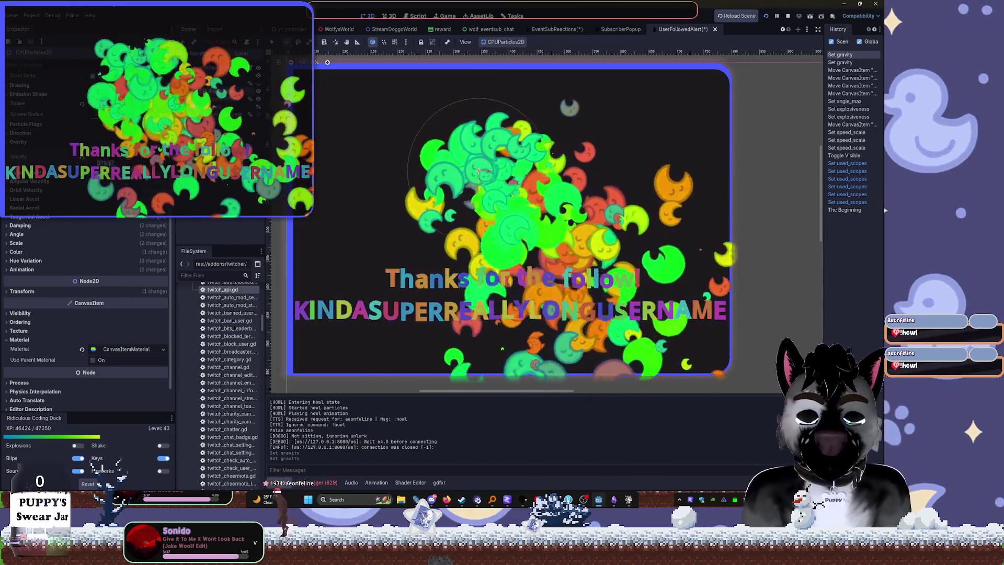
drag(120, 165, 136, 164)
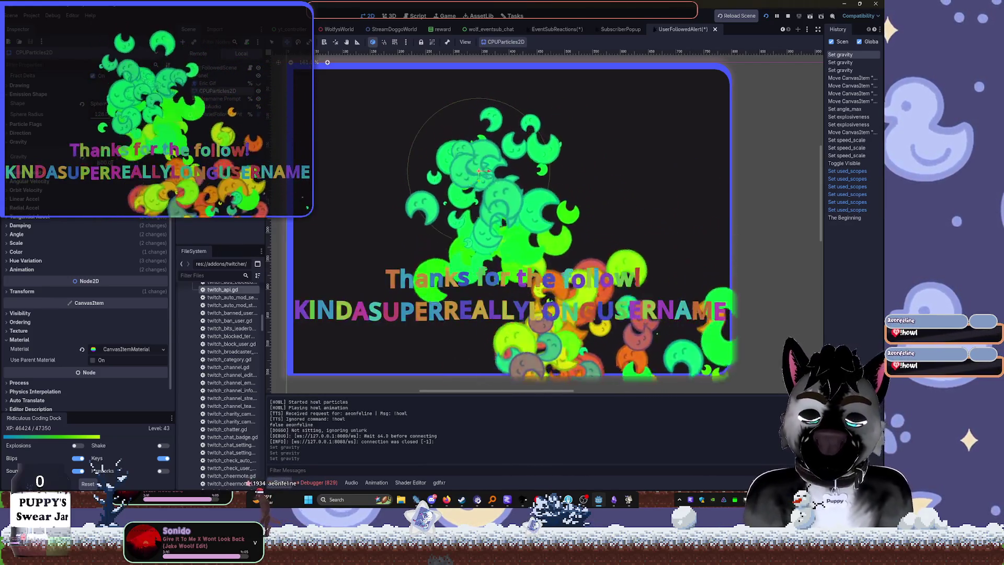
drag(121, 165, 136, 164)
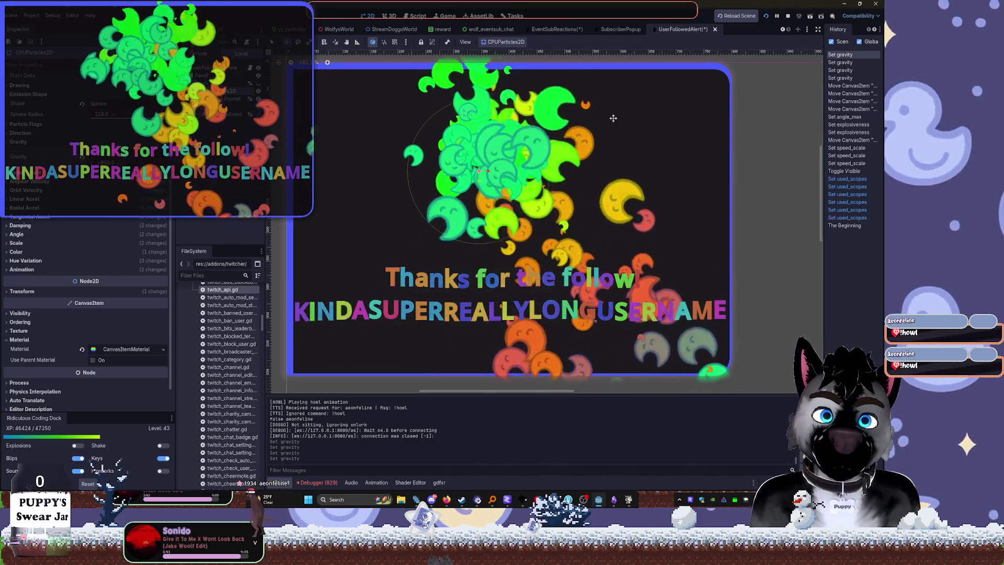
mouse_move(473, 177)
mouse_down()
mouse_move(466, 273)
mouse_move(554, 361)
mouse_move(604, 381)
mouse_up()
scroll(598, 246, down, 2)
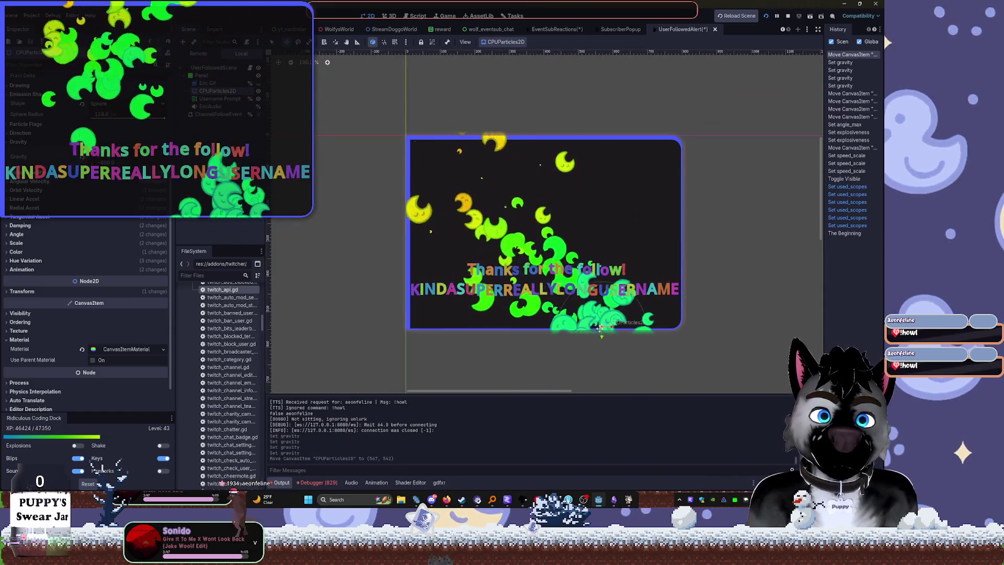
Move the emitter further down and left, then undo the recent emitter moves
drag(602, 327, 577, 382)
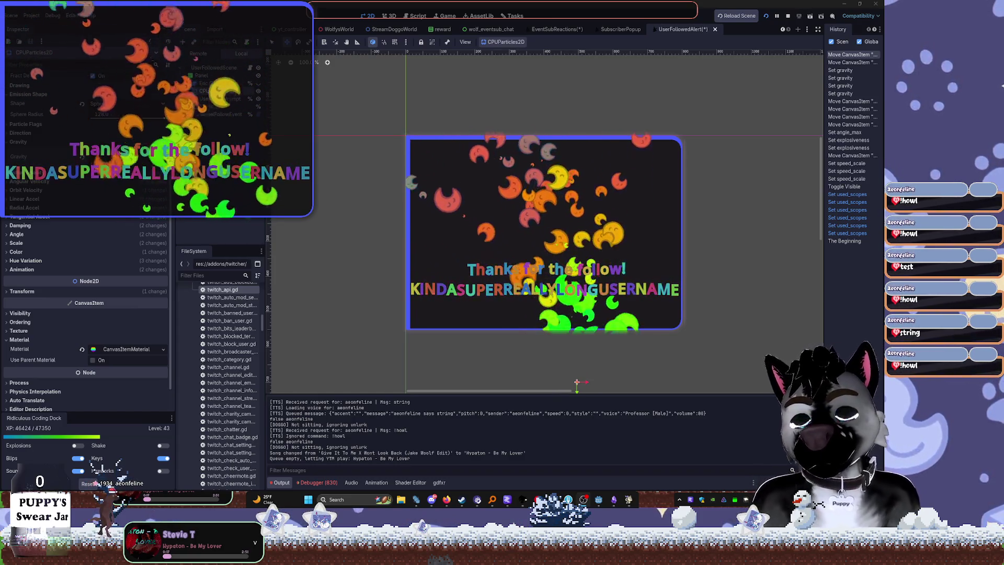
right_click(594, 234)
key(Escape)
key(ctrl+z)
key(ctrl+z)
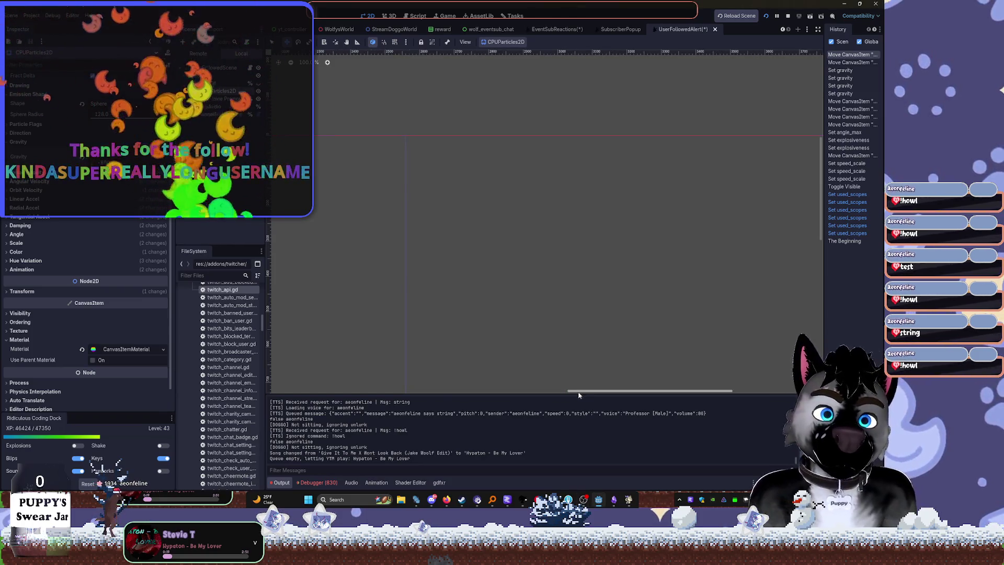
scroll(574, 297, down, 3)
Undo the gravity changes, reframe the alert, and reposition the confetti emitter
key(ctrl+z)
key(ctrl+z)
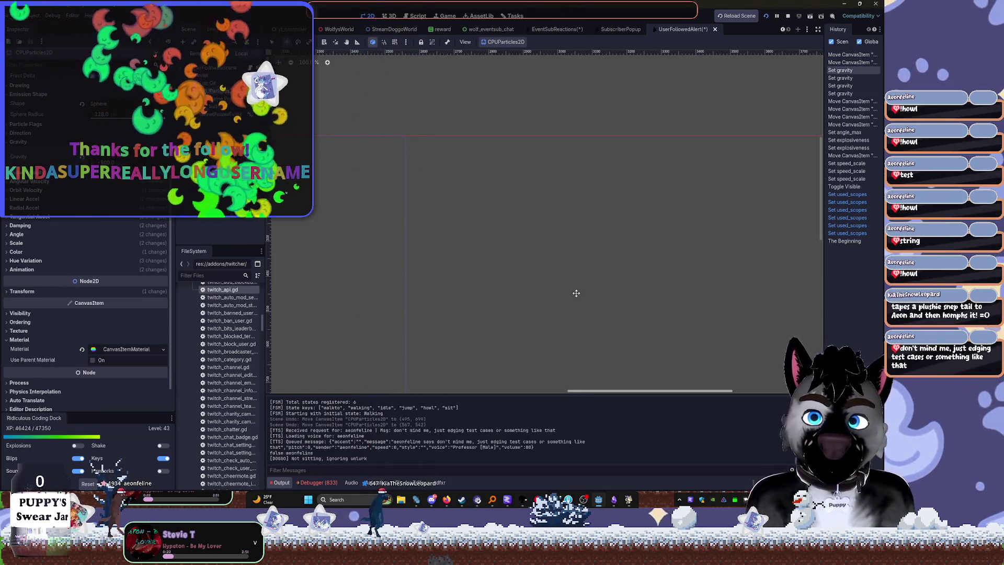
key(ctrl+z)
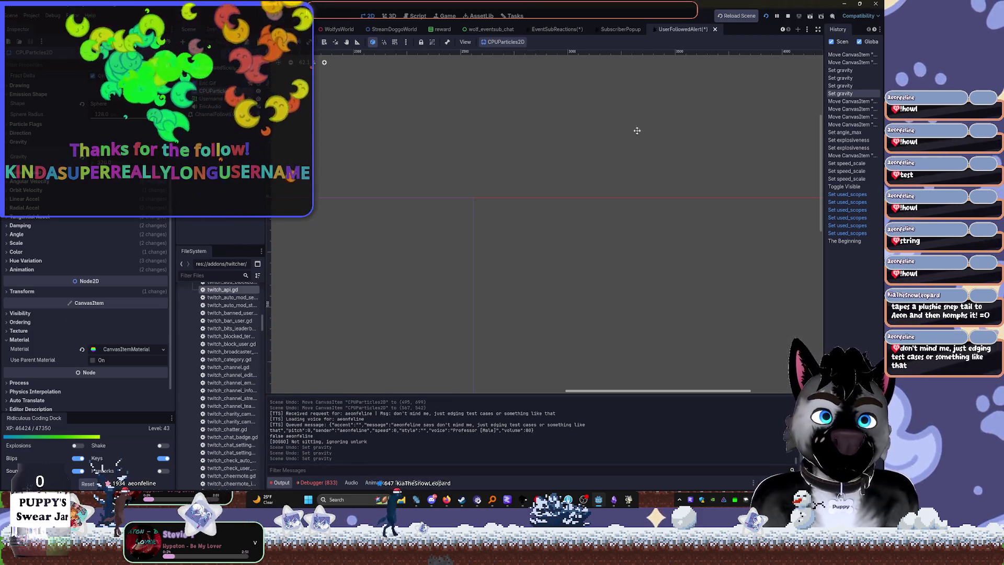
scroll(626, 222, down, 3)
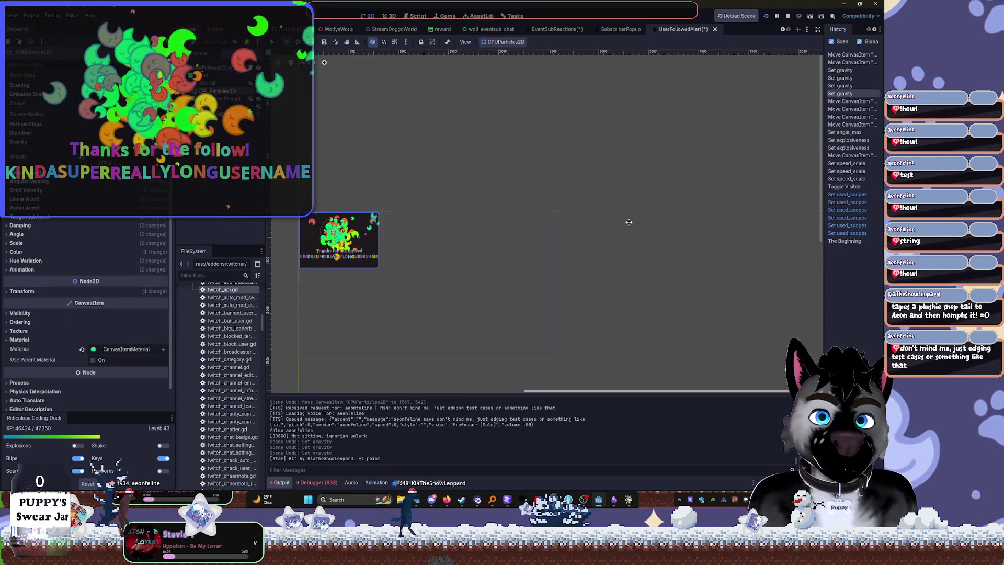
key(f)
scroll(546, 237, up, 5)
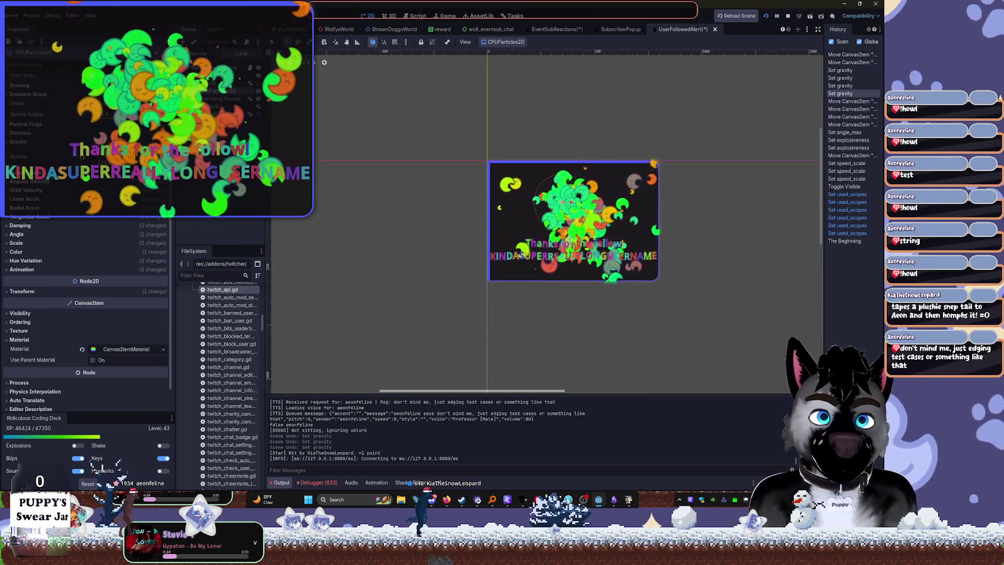
drag(552, 235, 533, 218)
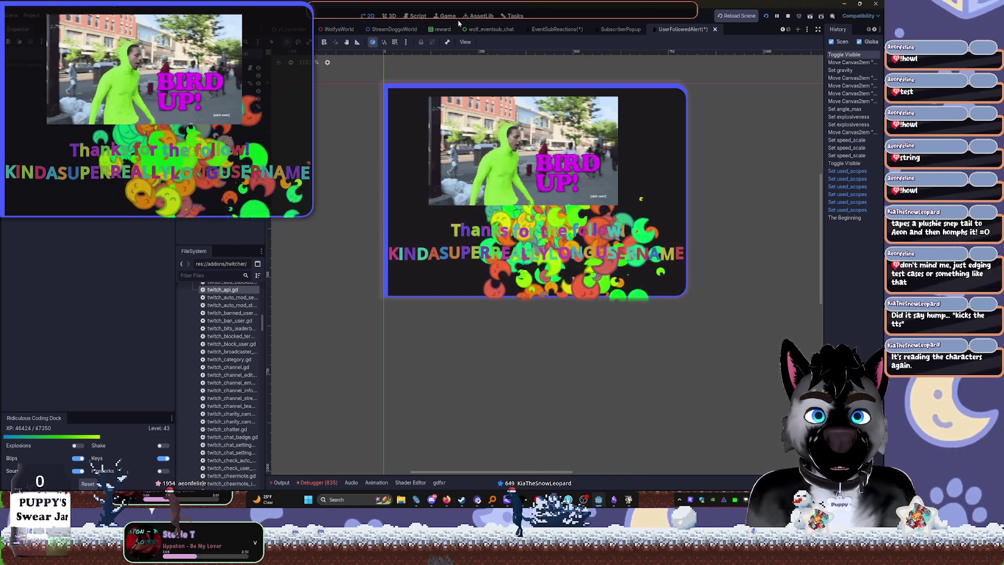
Open the twitch_api.gd script in the Script workspace
click(418, 16)
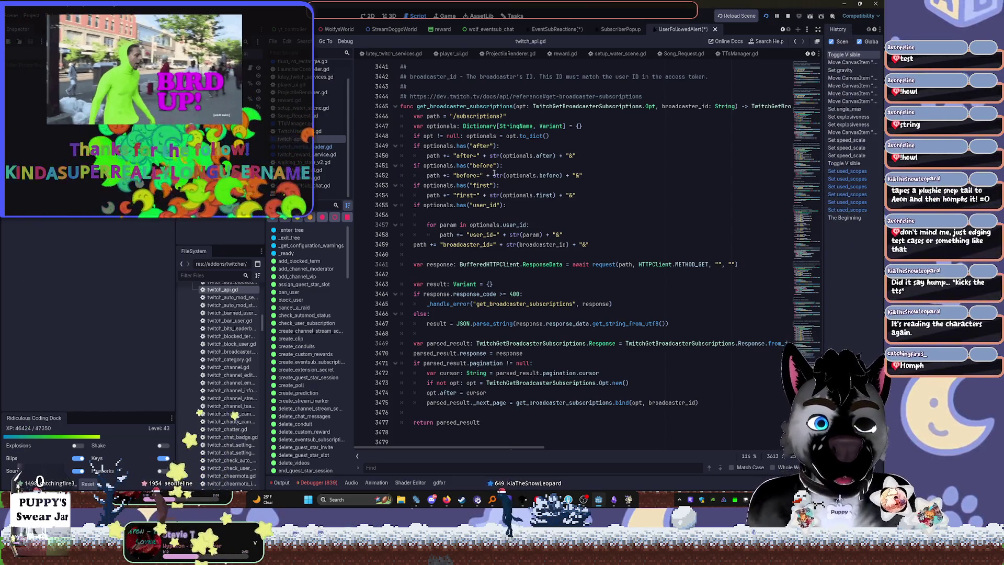
Browse the TTS commands in CommandProcessor.gd, then switch to TTsManager.gd
mouse_move(494, 173)
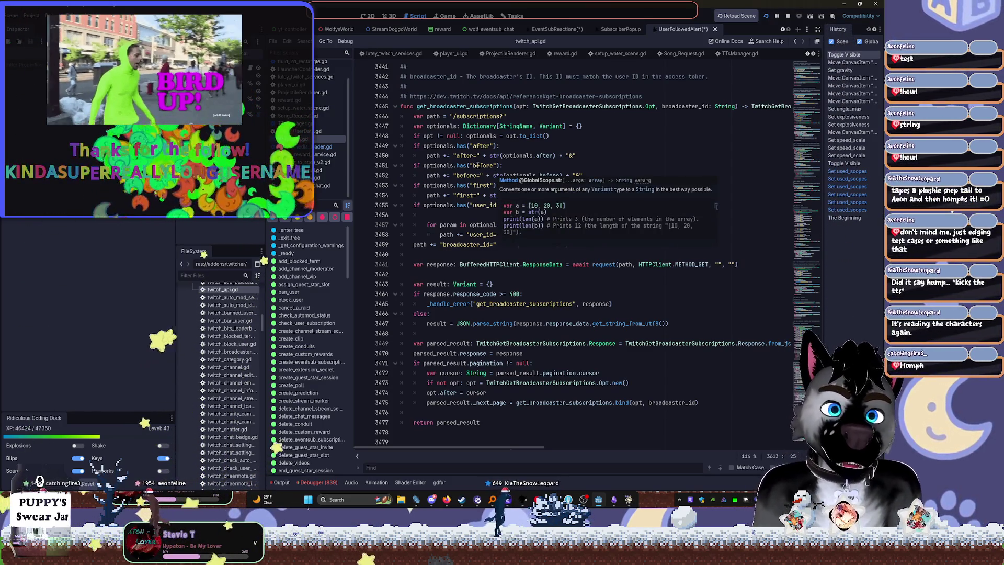
click(309, 68)
click(308, 66)
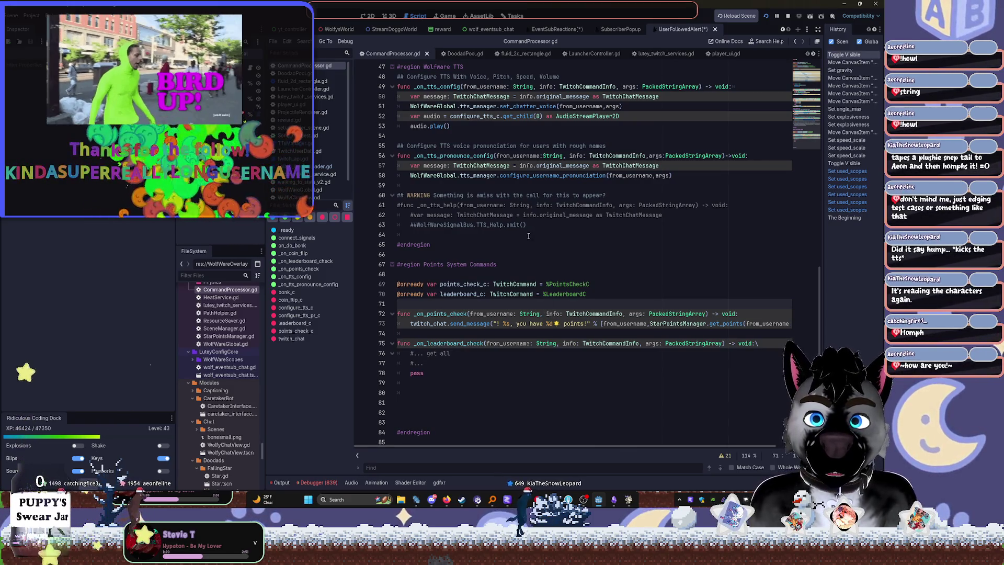
scroll(440, 184, up, 14)
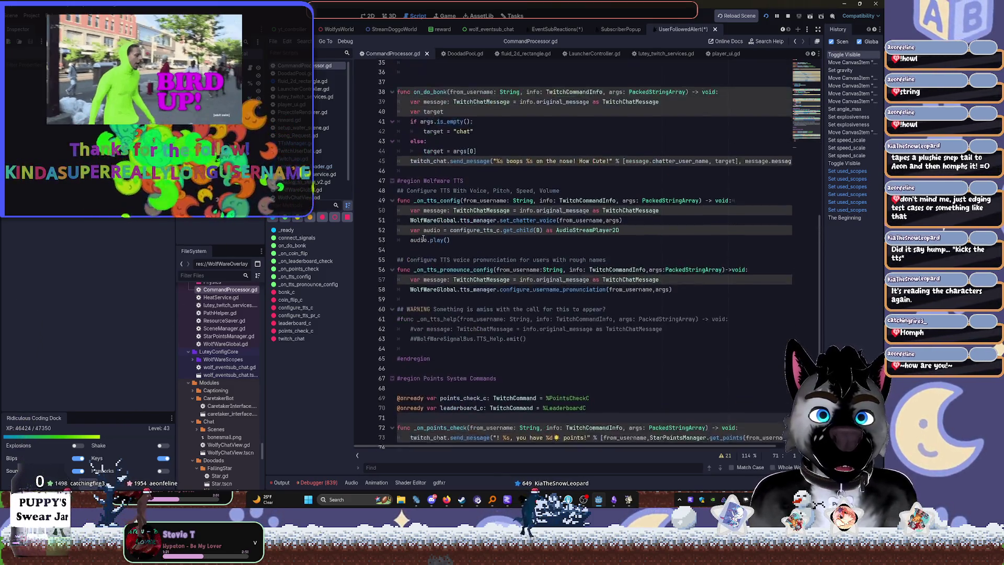
scroll(457, 249, down, 4)
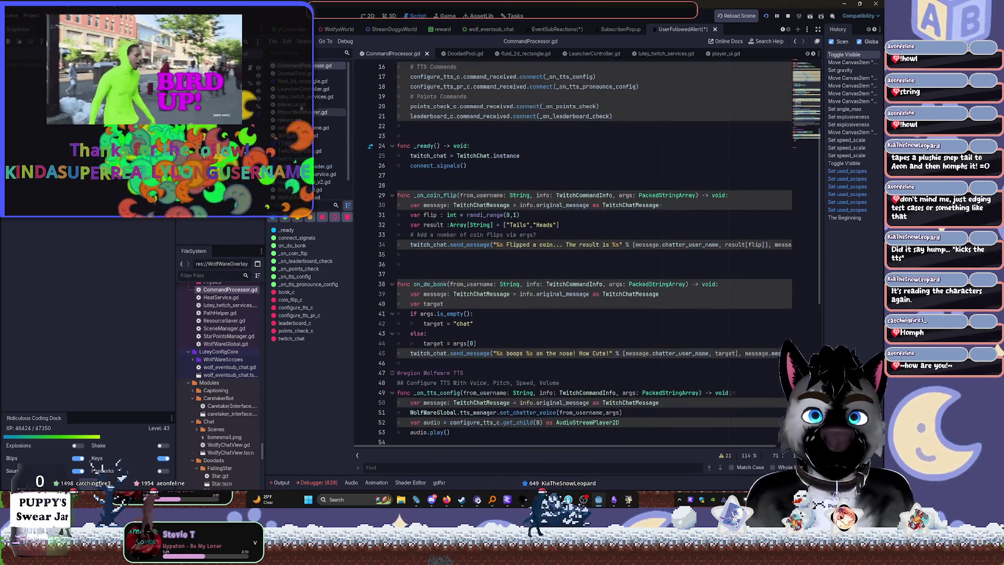
click(296, 142)
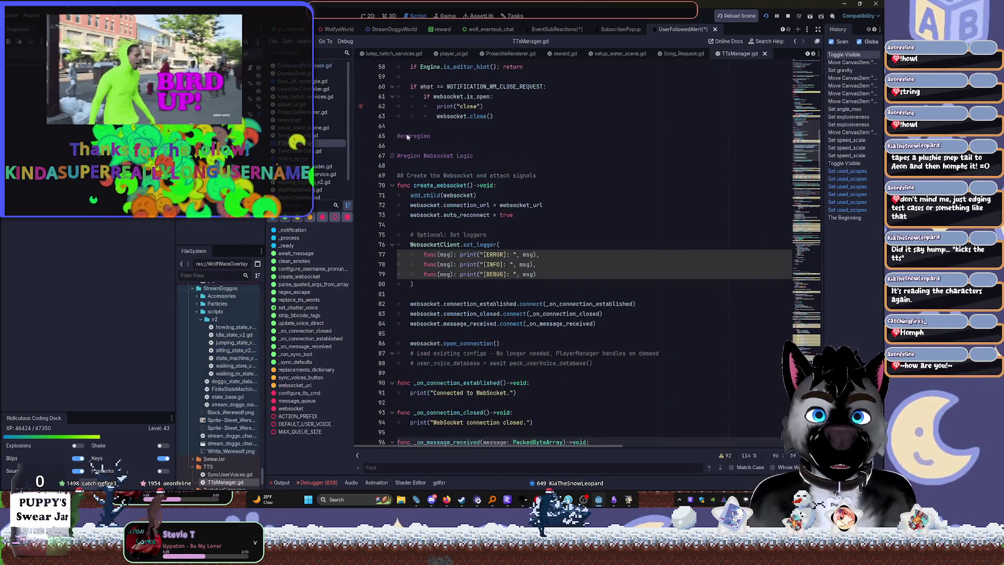
Search TTsManager.gd for 'regex' and review the mention-removal regex around line 241
scroll(499, 273, down, 5)
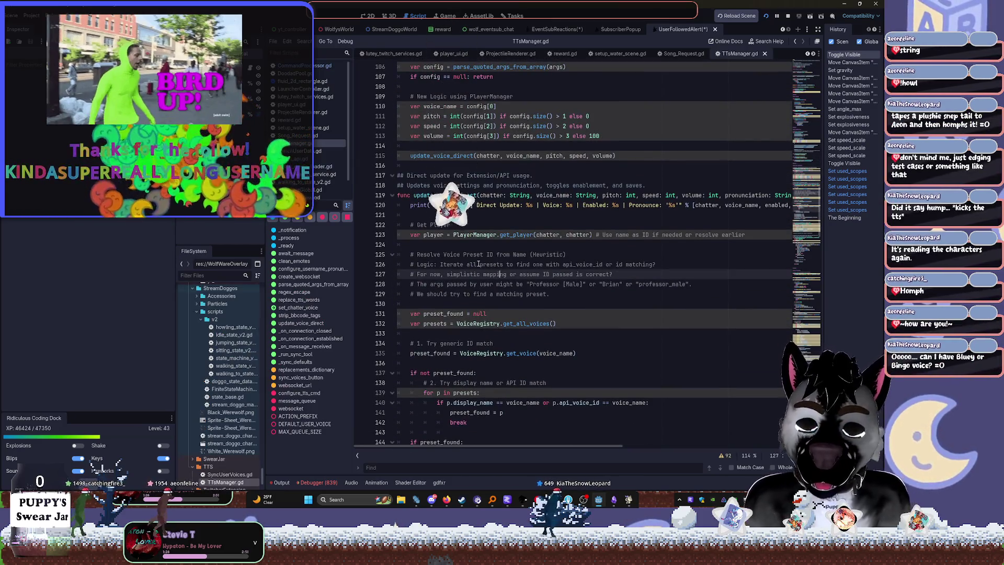
key(ctrl+f)
text(regex)
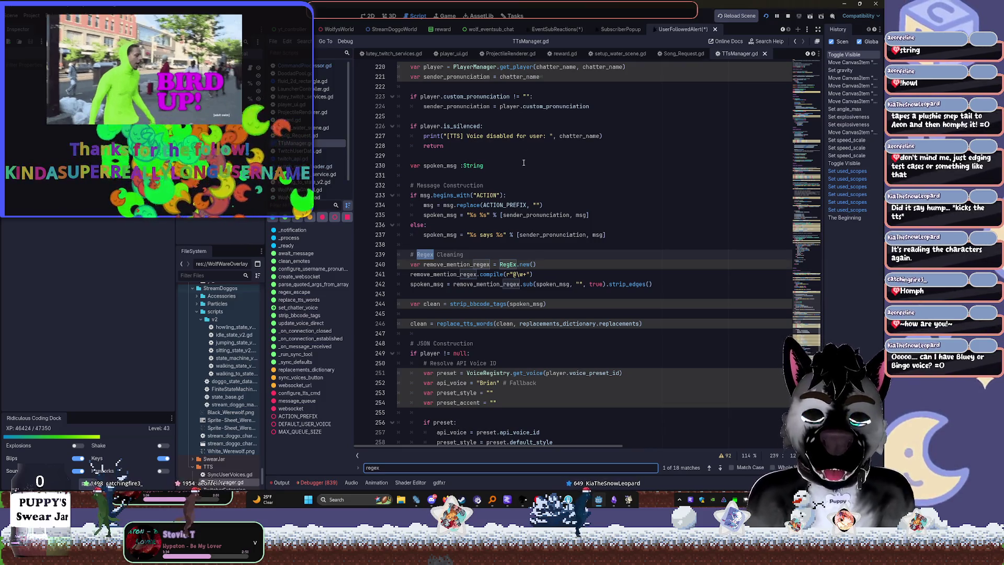
click(578, 274)
scroll(580, 258, down, 2)
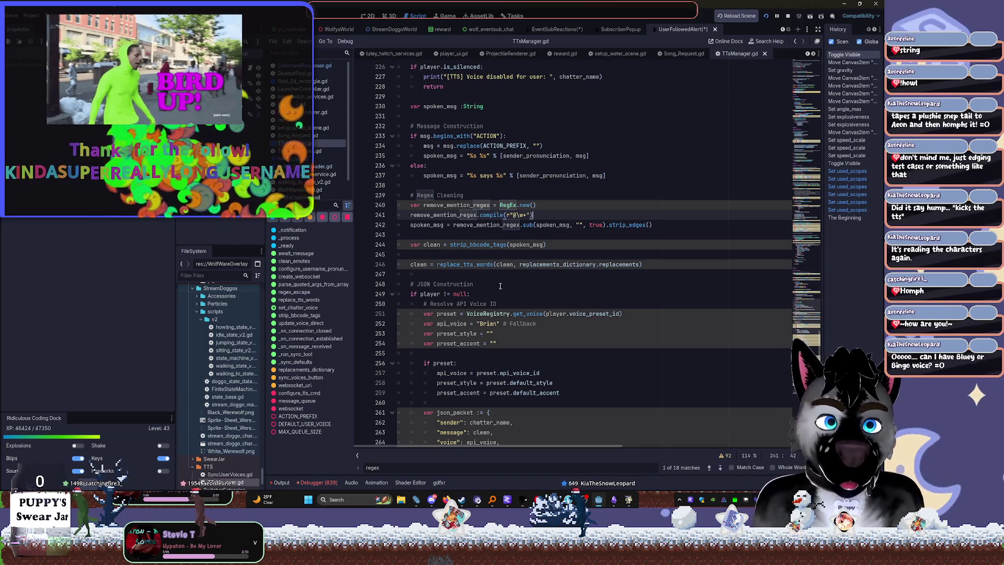
scroll(501, 289, down, 2)
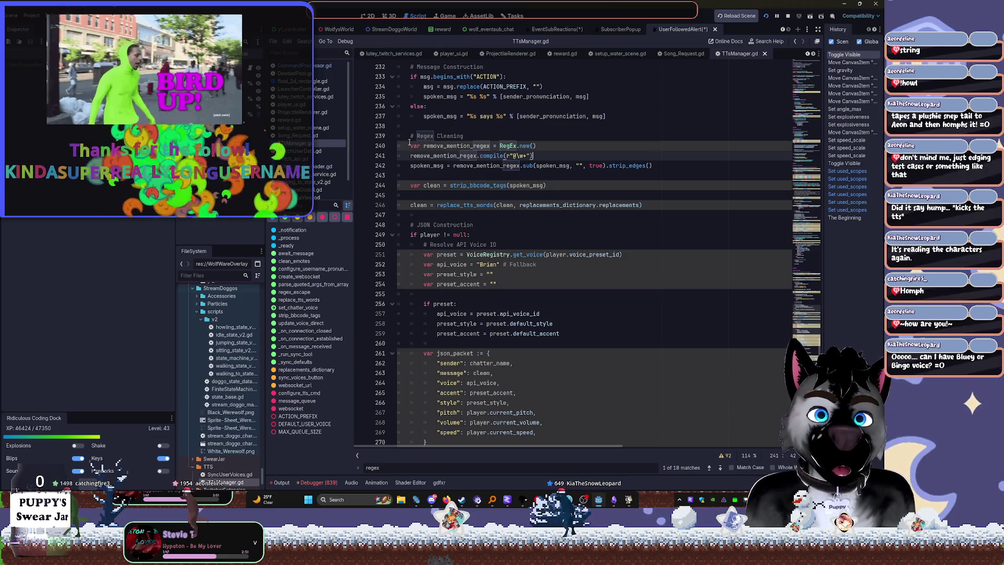
click(499, 173)
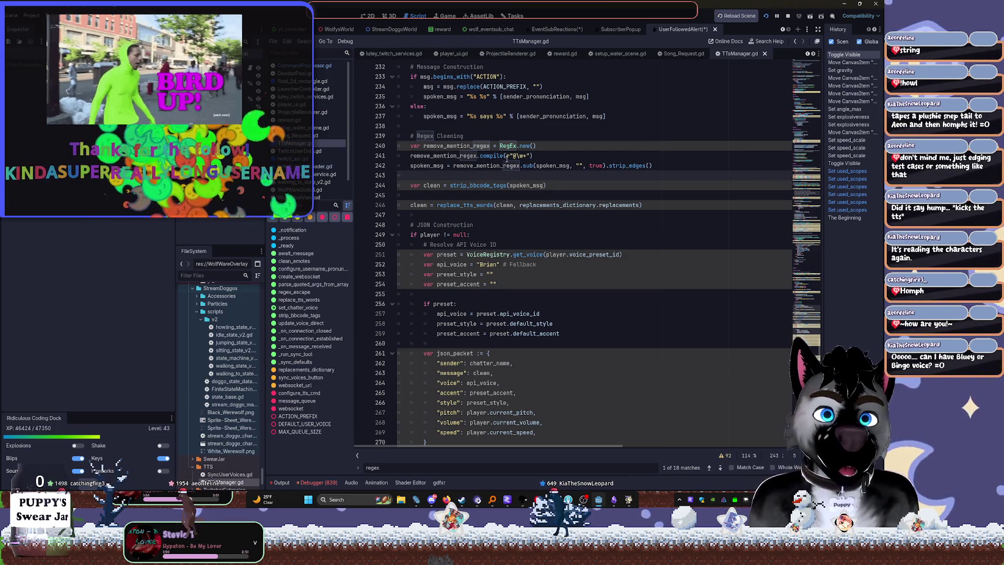
click(519, 155)
Go to the strip_bbcode_tags regex on line 292 and enable word wrap to read it fully
scroll(515, 157, up, 2)
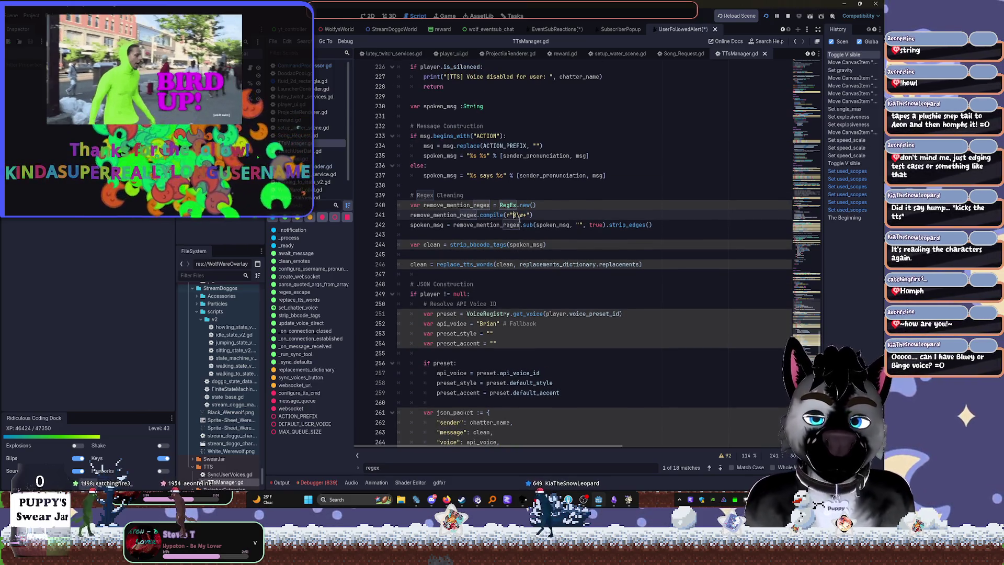
scroll(568, 241, up, 2)
scroll(568, 240, up, 5)
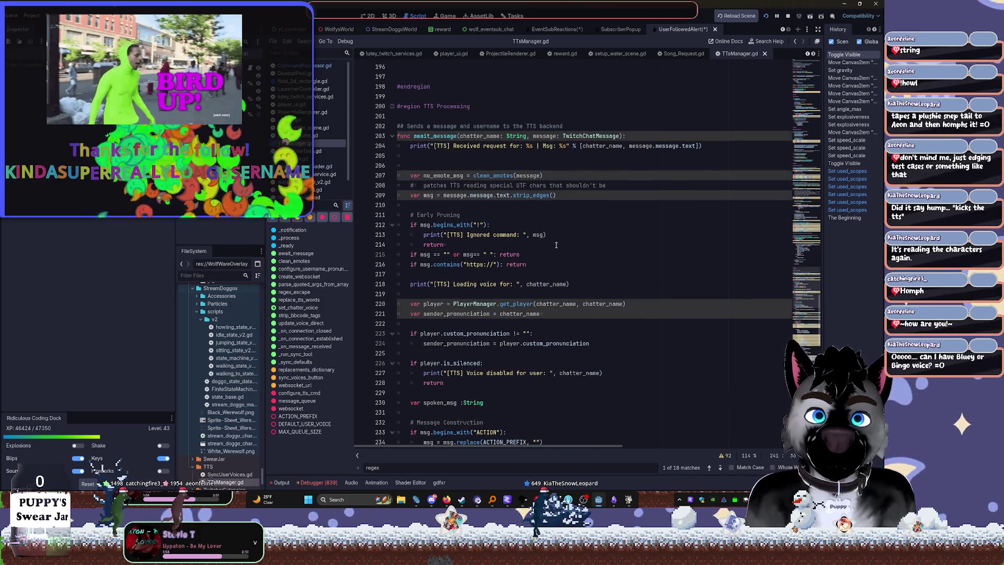
scroll(555, 246, down, 8)
scroll(553, 249, down, 17)
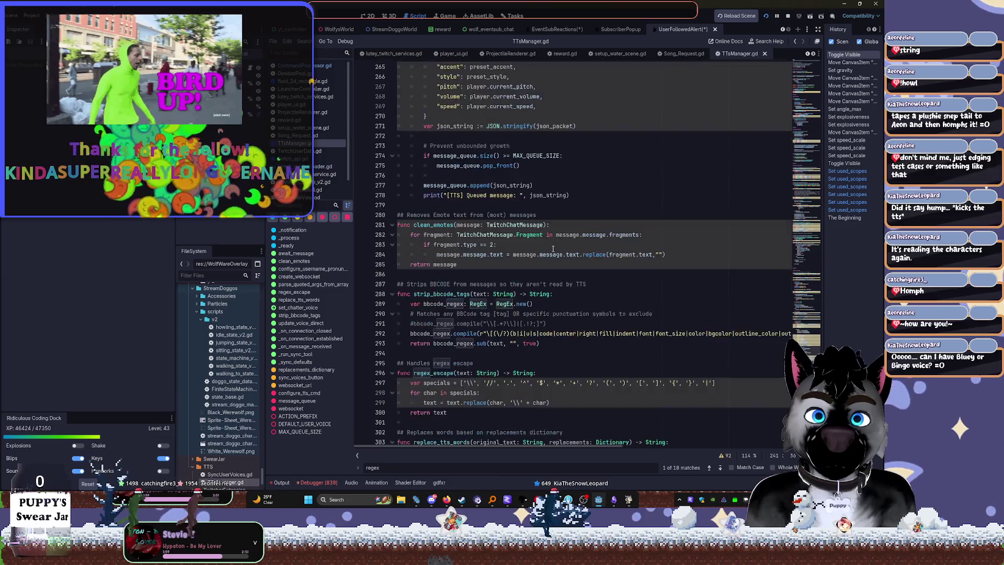
click(475, 195)
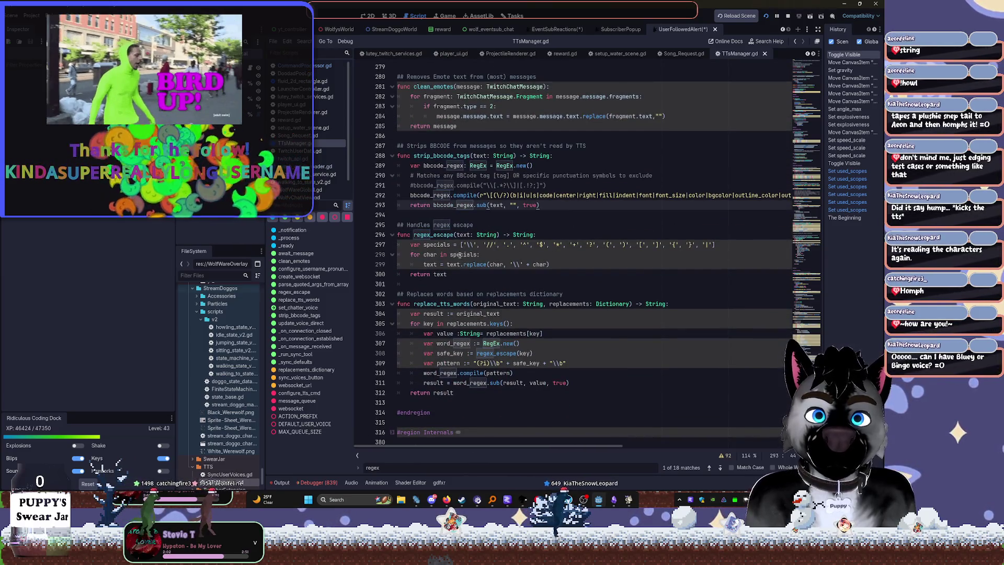
key(alt+z)
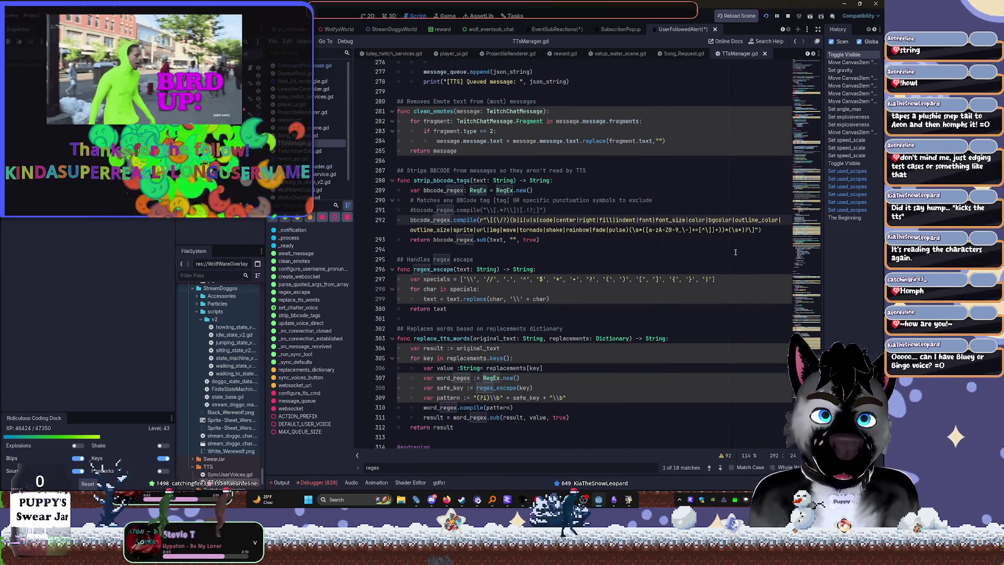
Select the line-292 BBCode regex, then return to the UserFollowedAlert scene in 2D
key(Home)
key(shift+End)
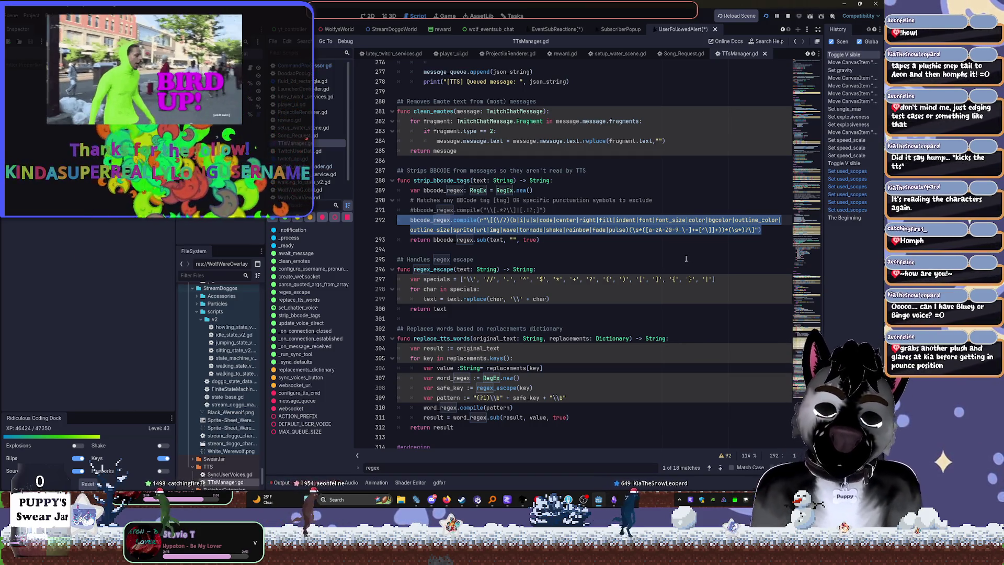
scroll(685, 259, up, 4)
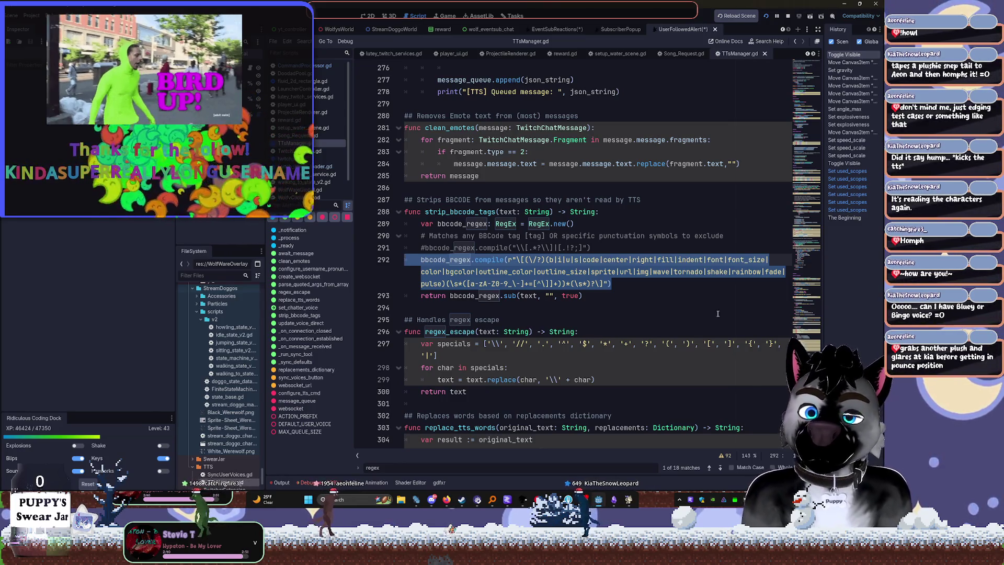
click(374, 18)
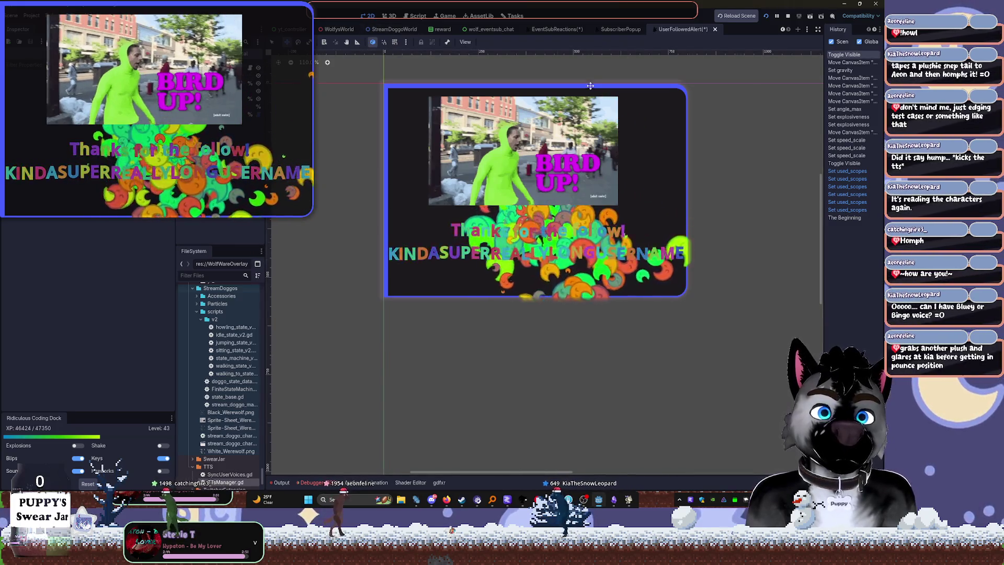
Run the overlay from the EventSubReactions scene to preview the raid alert
scroll(591, 88, down, 5)
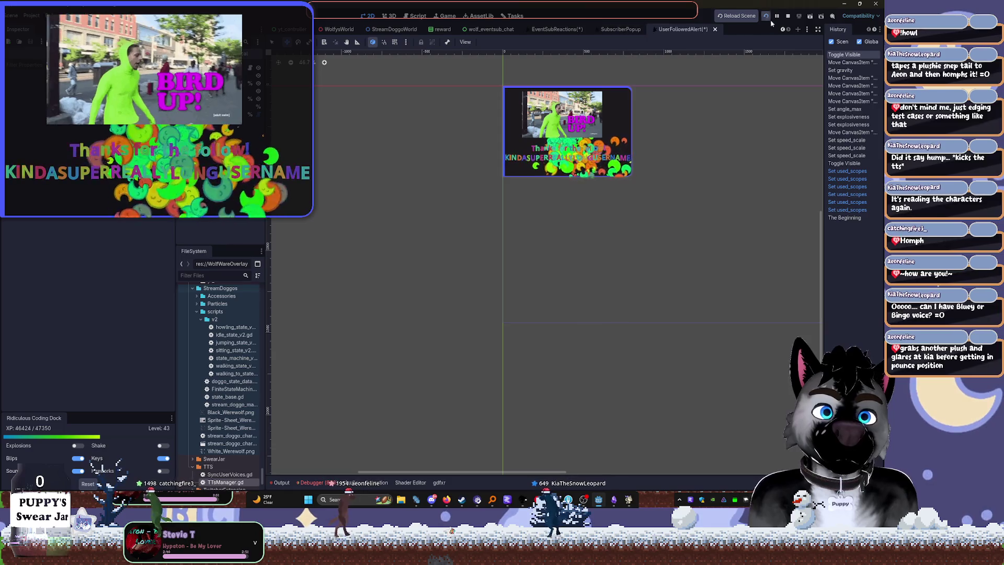
click(573, 29)
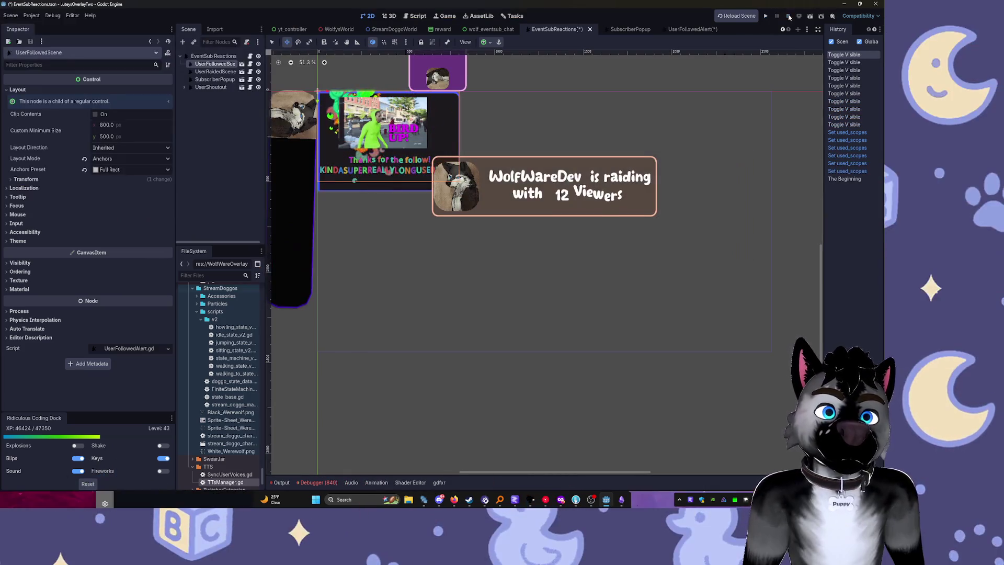
click(767, 17)
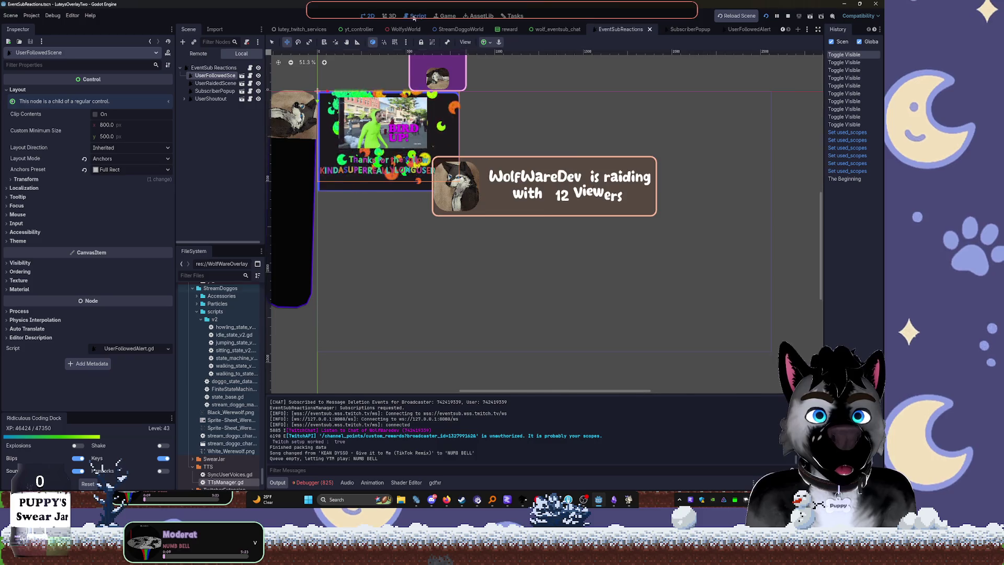
Go back to TTSManager.gd at the strip_bbcode_tags regex and regex_escape function
key(ctrl+F3)
scroll(609, 280, down, 2)
scroll(609, 281, down, 1)
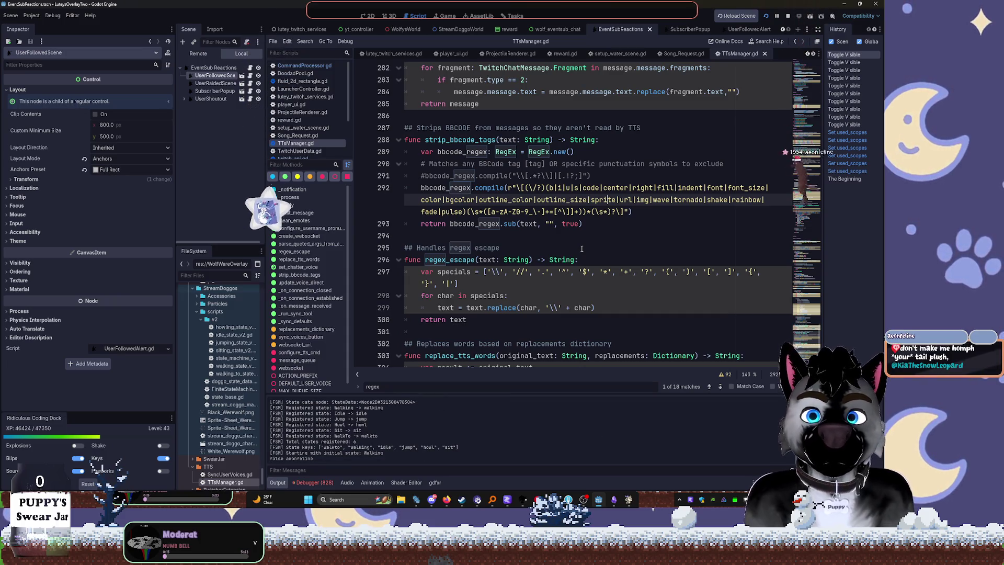
key(Up)
key(Up)
key(Up)
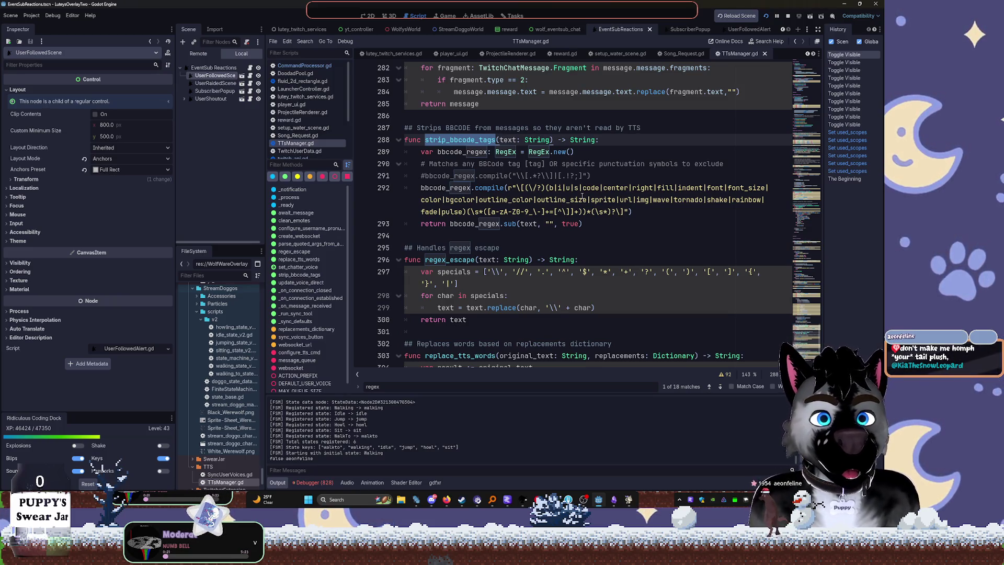
drag(647, 217, 386, 188)
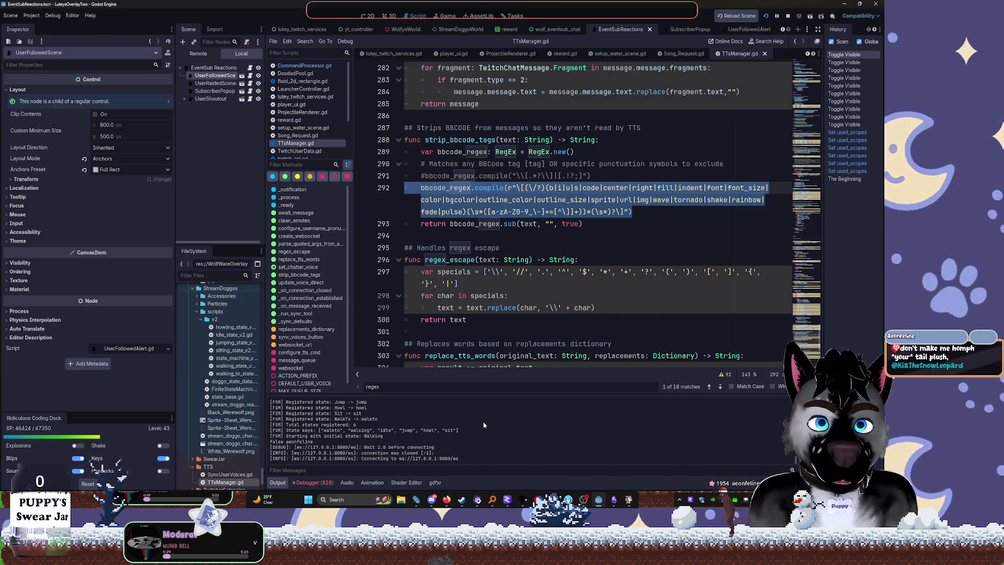
key(alt+Tab)
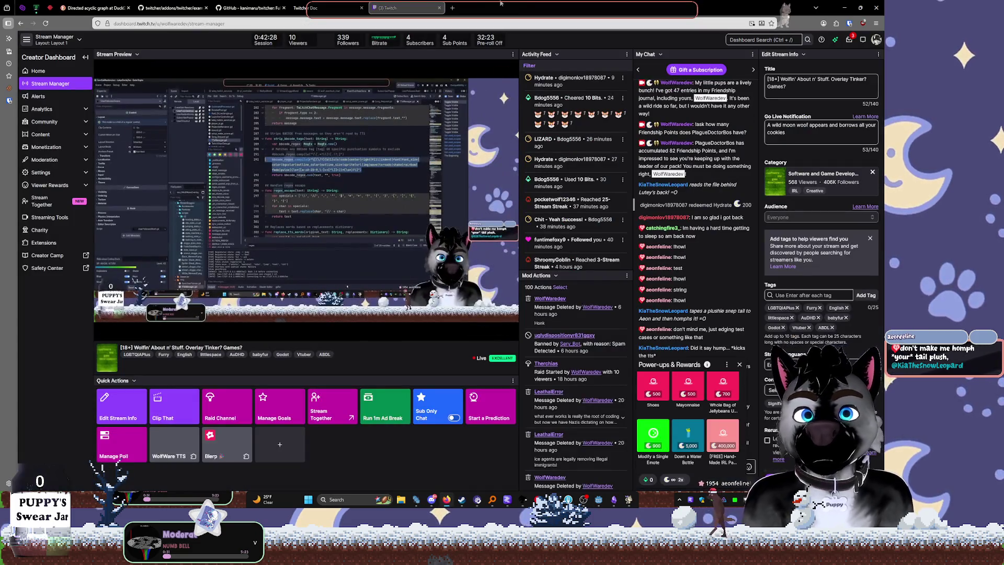
key(alt+Tab)
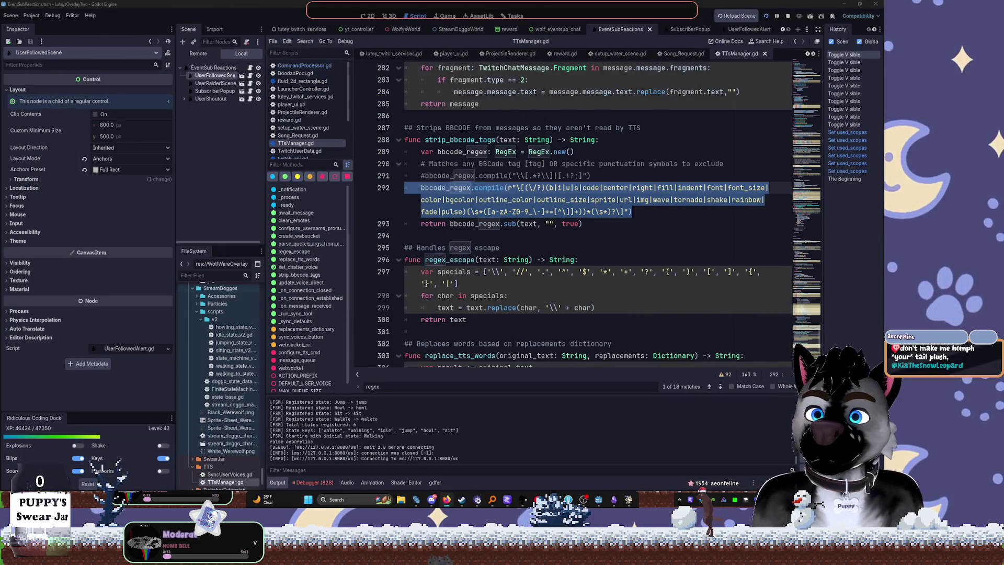
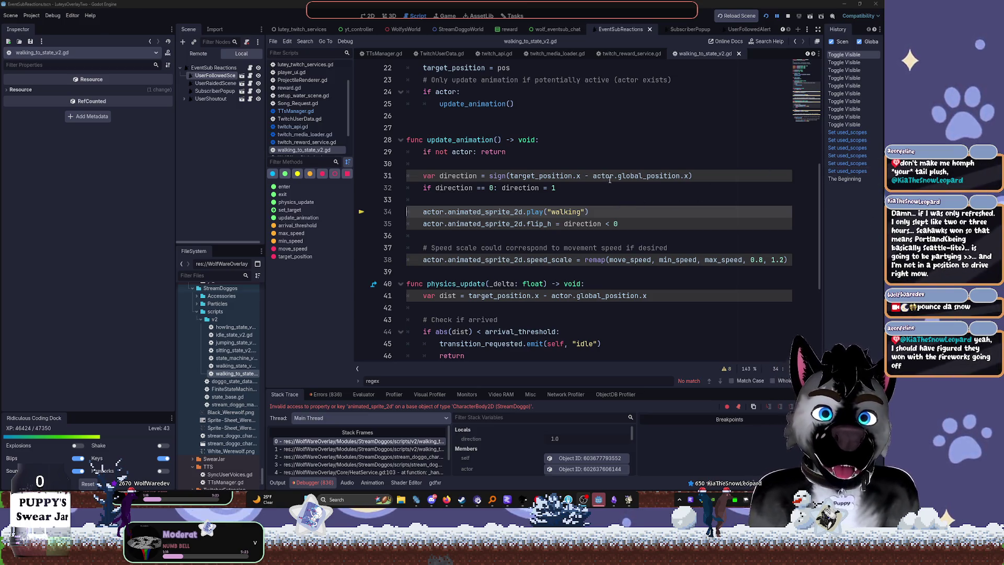
Filter the FileSystem dock for 'Streamdoggo' and select the StreamDoggoWorld entry
mouse_move(610, 180)
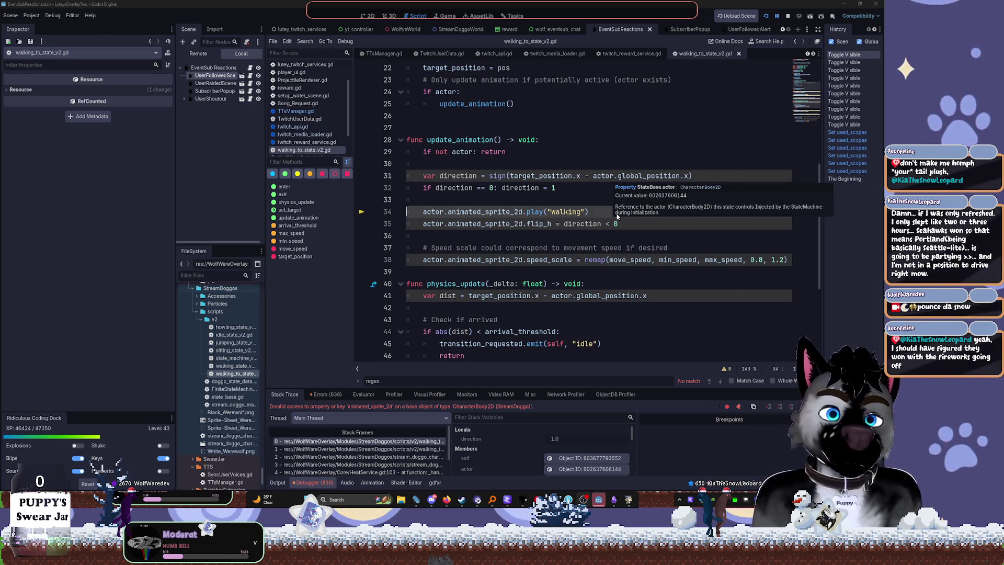
click(217, 275)
text(Streamdoggo)
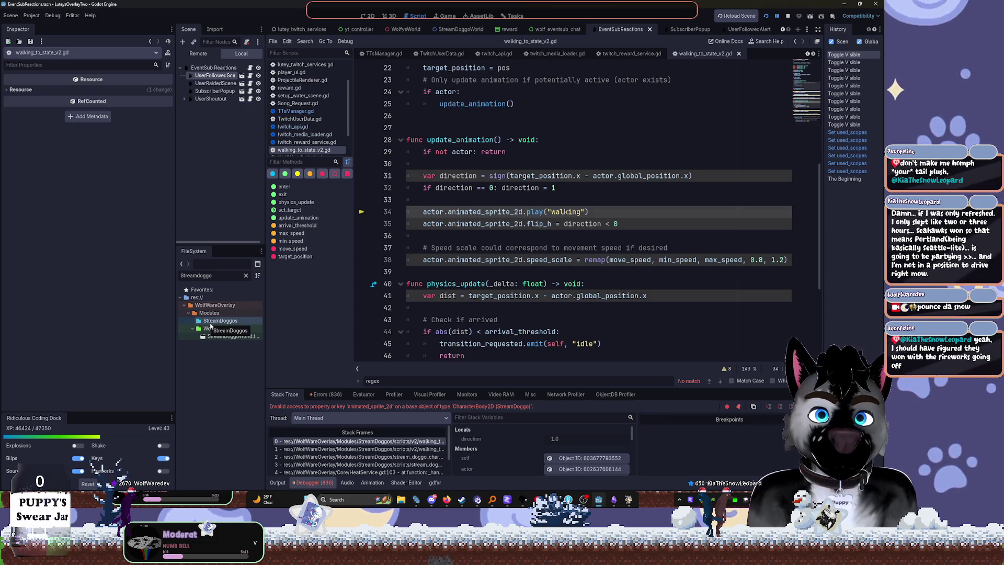
click(226, 335)
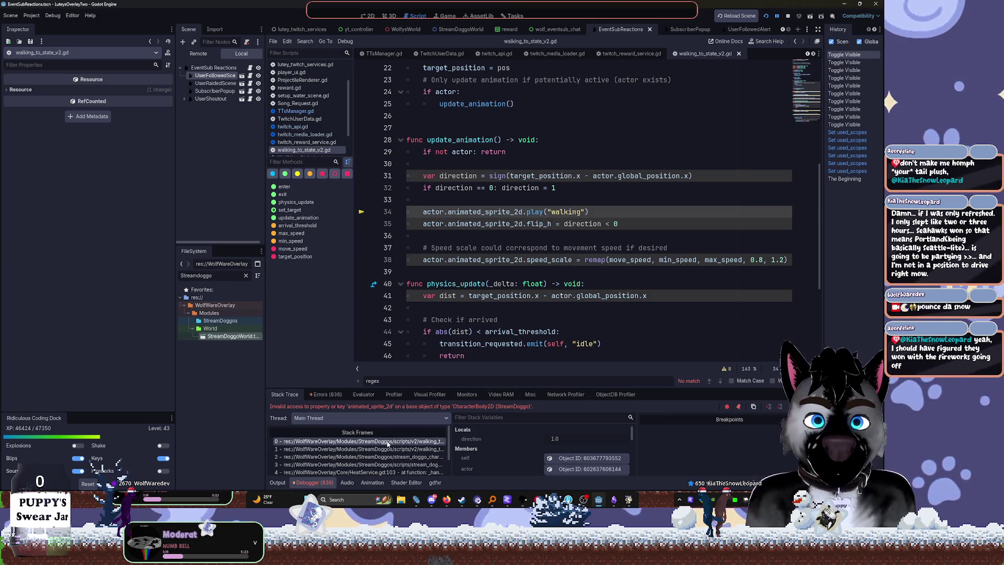
Inspect the walking state's self object and its Actor, then filter files for 'Actor' and clear the filter
click(585, 458)
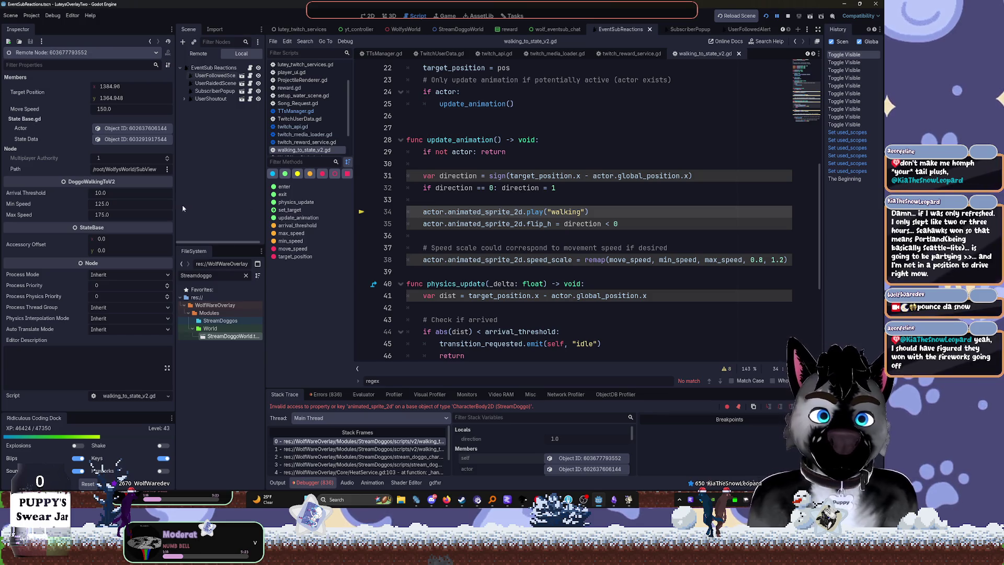
click(117, 128)
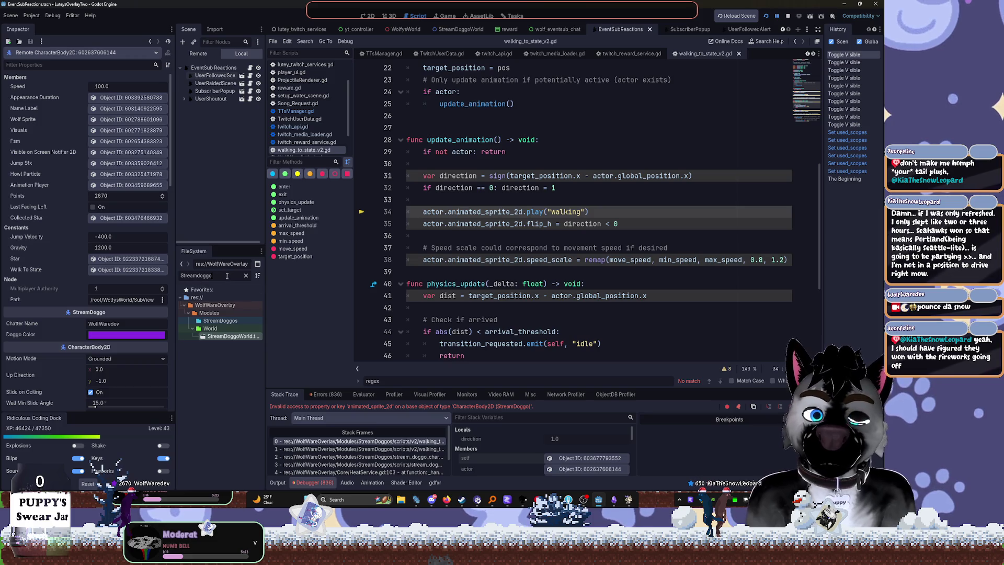
double_click(196, 276)
text(Actor)
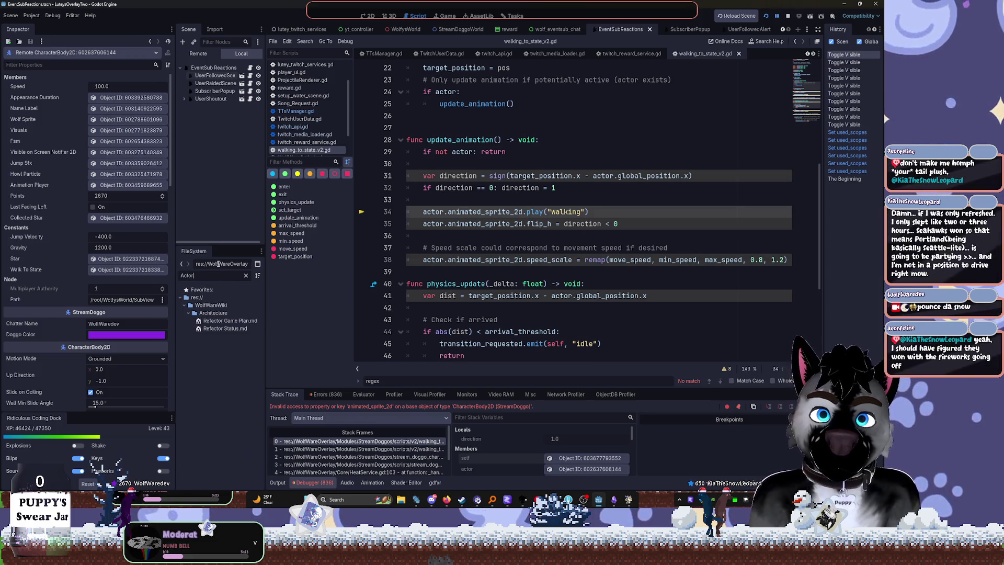
click(246, 275)
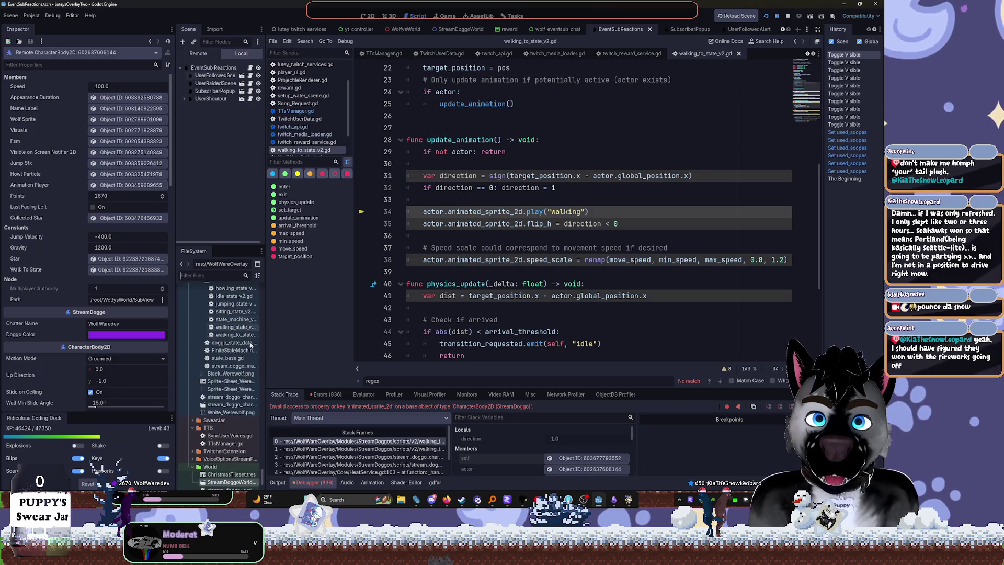
scroll(220, 361, down, 5)
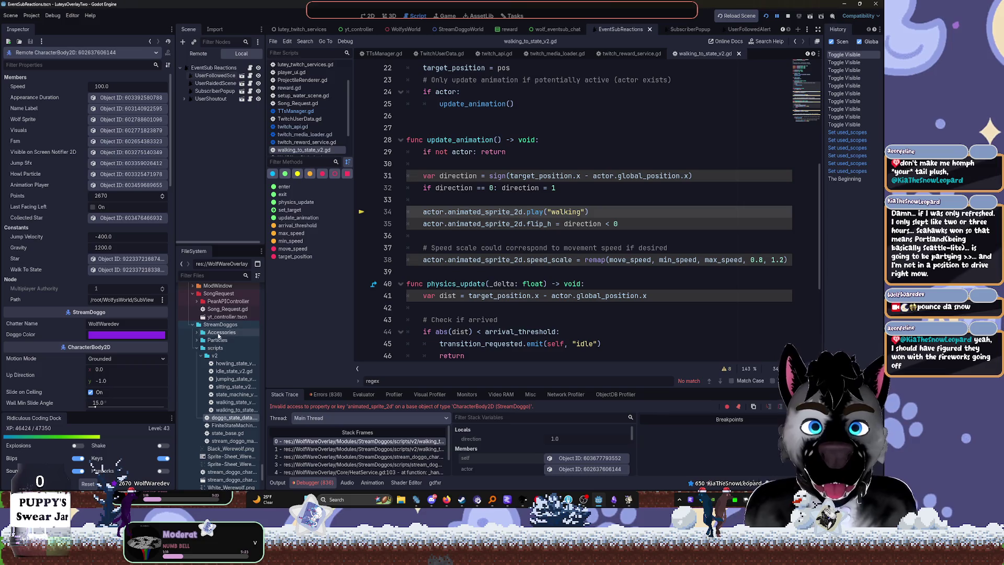
Glance at howling_state_v2.gd, then return to walking_to_state_v2.gd
double_click(233, 364)
scroll(524, 267, down, 2)
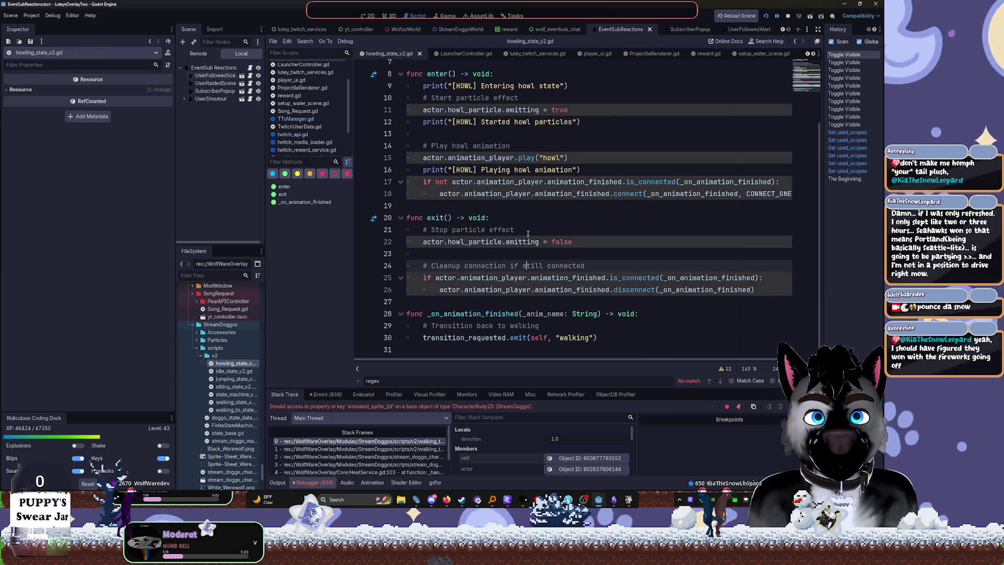
key(alt+Left)
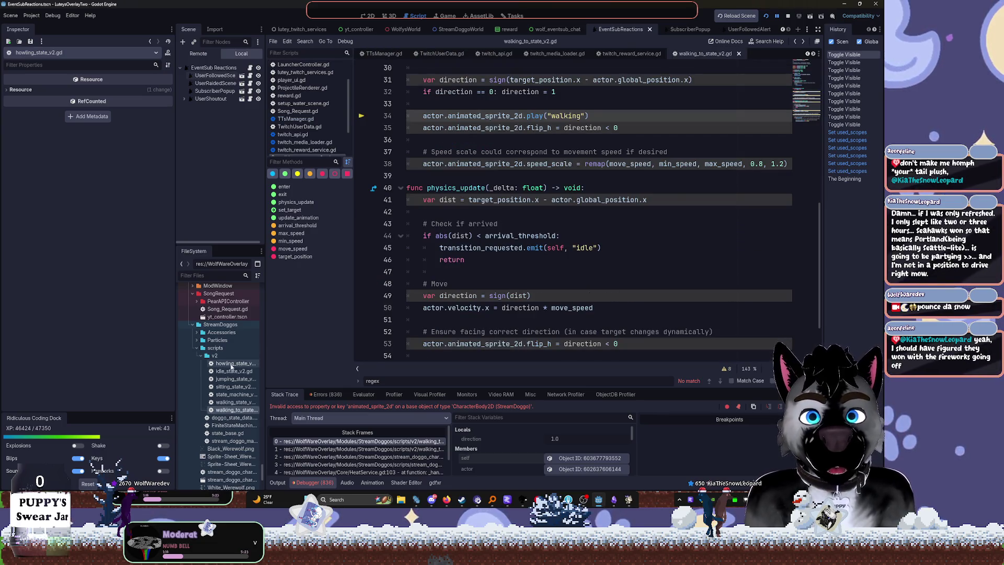
scroll(222, 444, down, 2)
scroll(222, 444, down, 1)
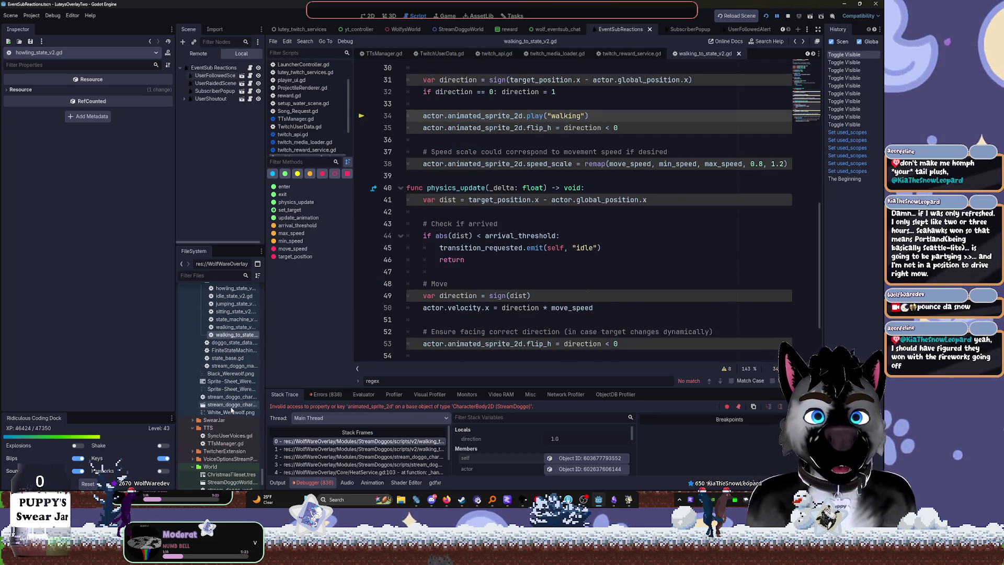
Open stream_doggo_character.tscn with its missing font repointed to Assets/Fonts/AlphaKind/Alphakind.ttf
double_click(229, 405)
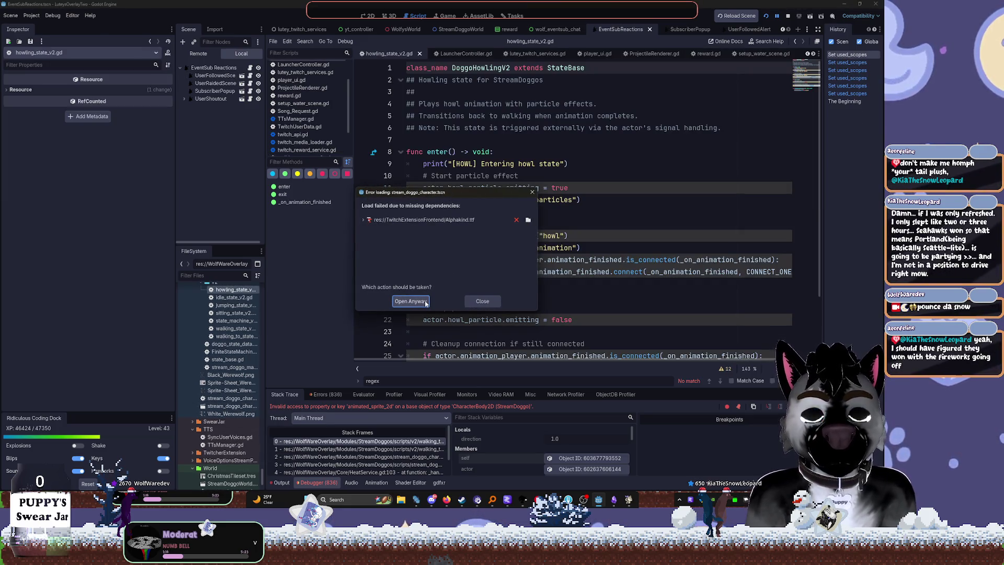
click(528, 220)
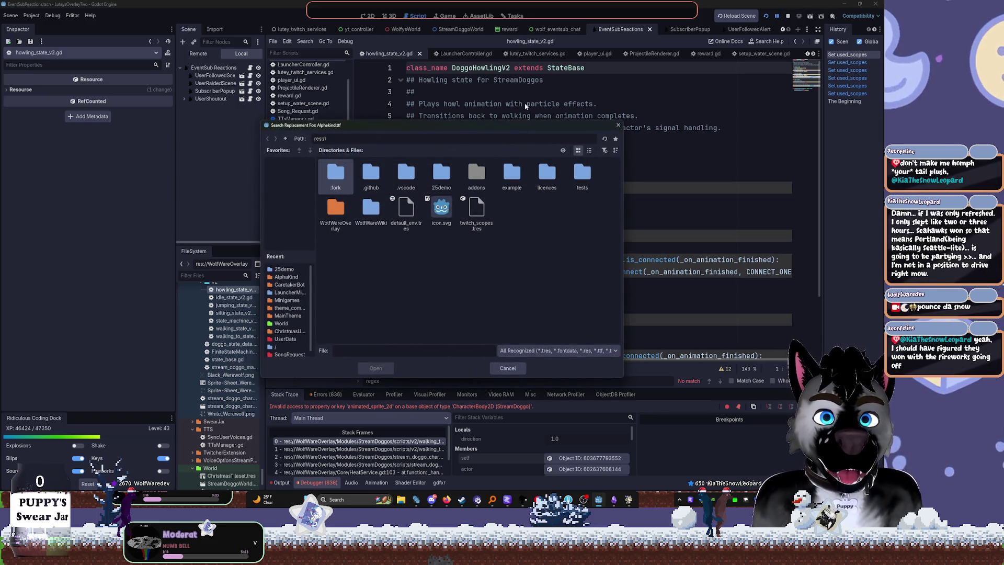
click(287, 277)
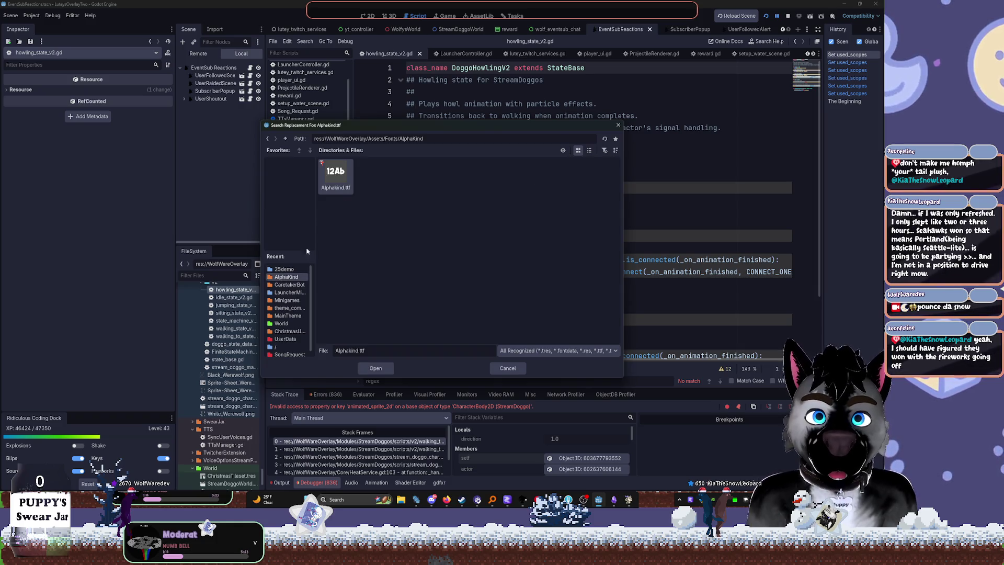
double_click(336, 175)
click(409, 297)
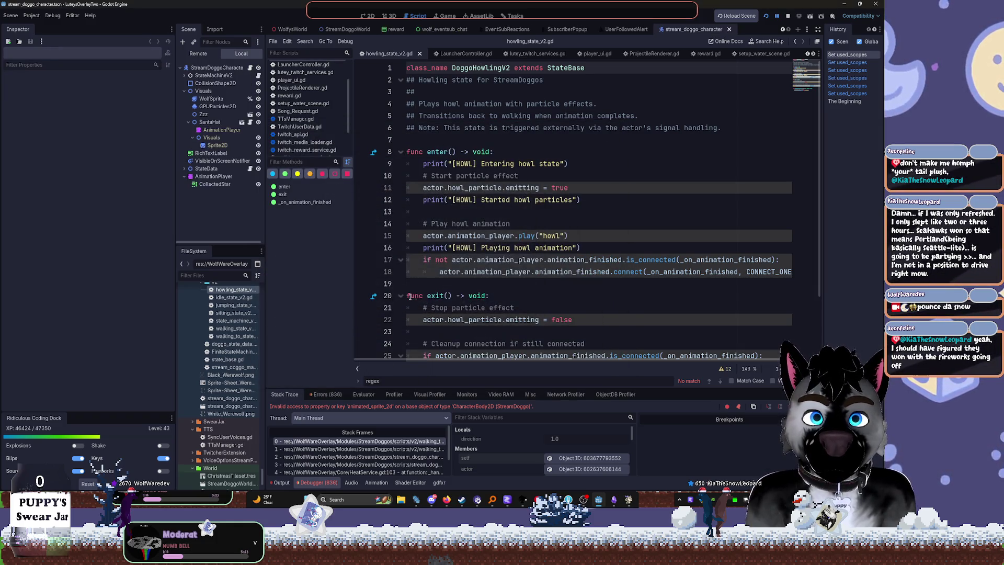
click(369, 17)
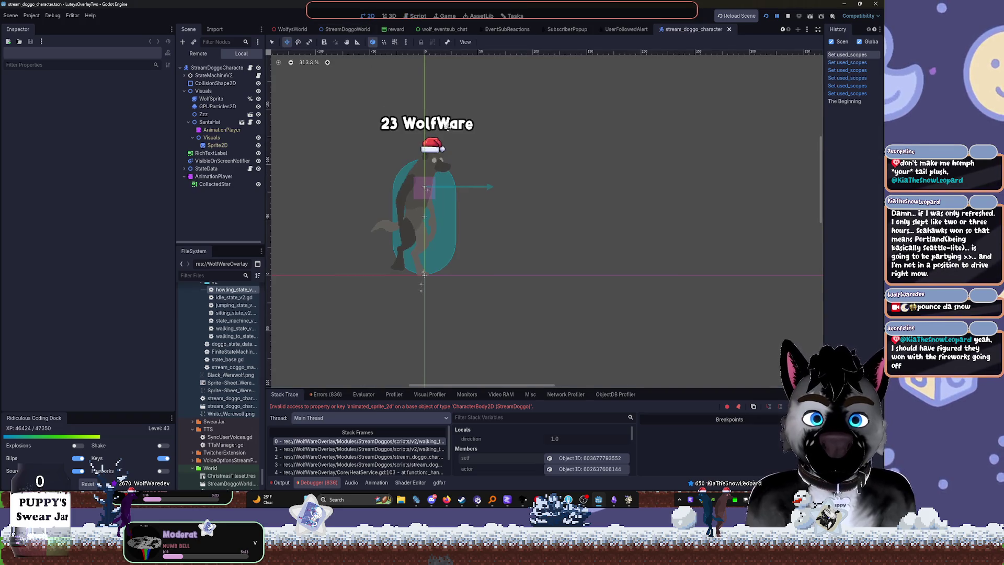
Center the doggo, expand Visuals to check WolfSprite, then open stream_doggo_character.gd from the root node
drag(444, 124, 520, 186)
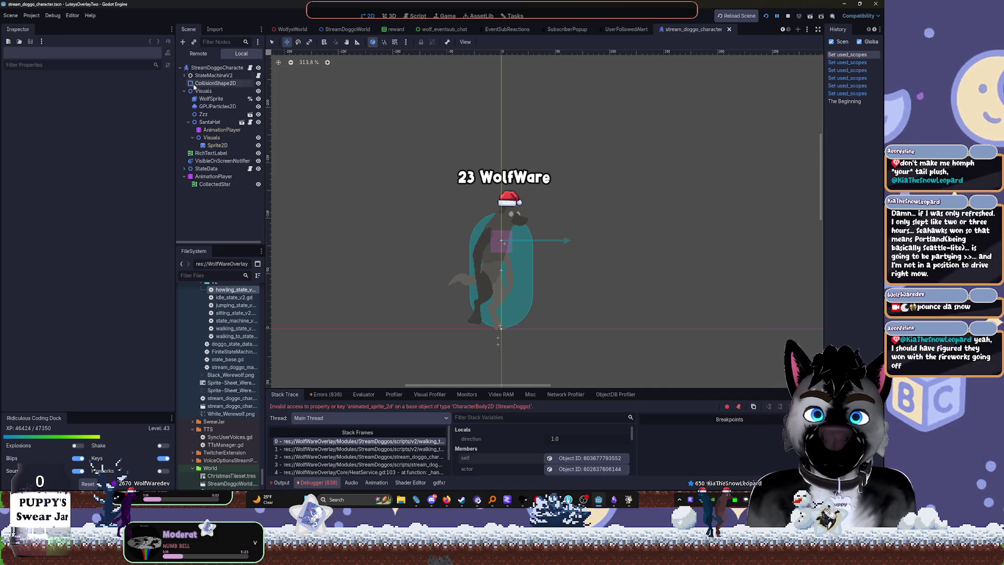
click(184, 91)
click(184, 122)
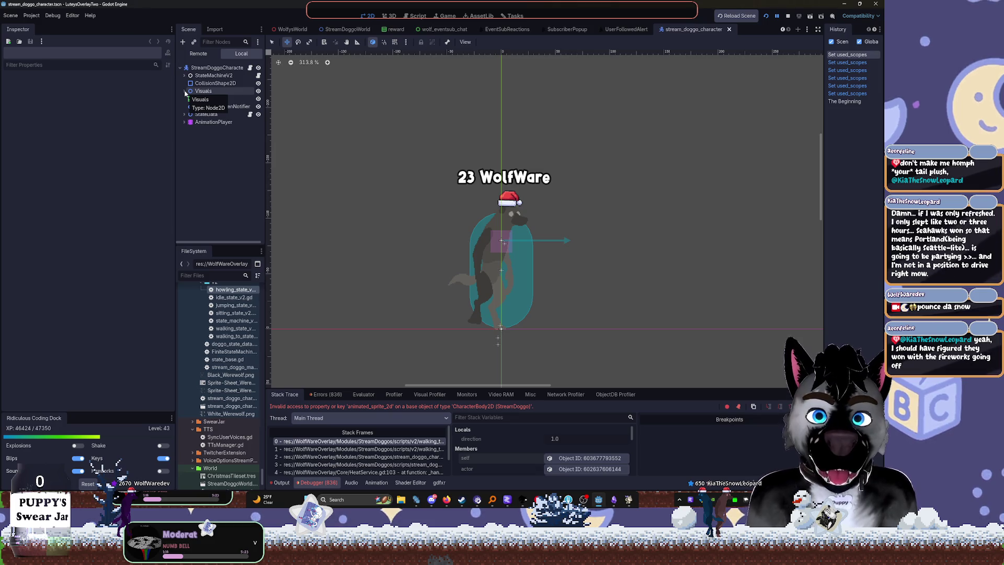
click(184, 91)
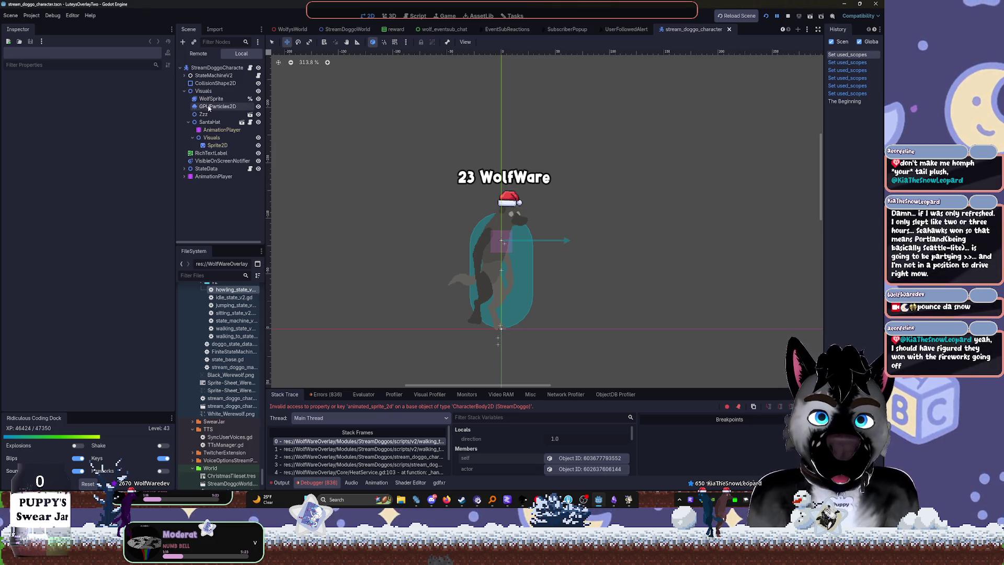
click(202, 98)
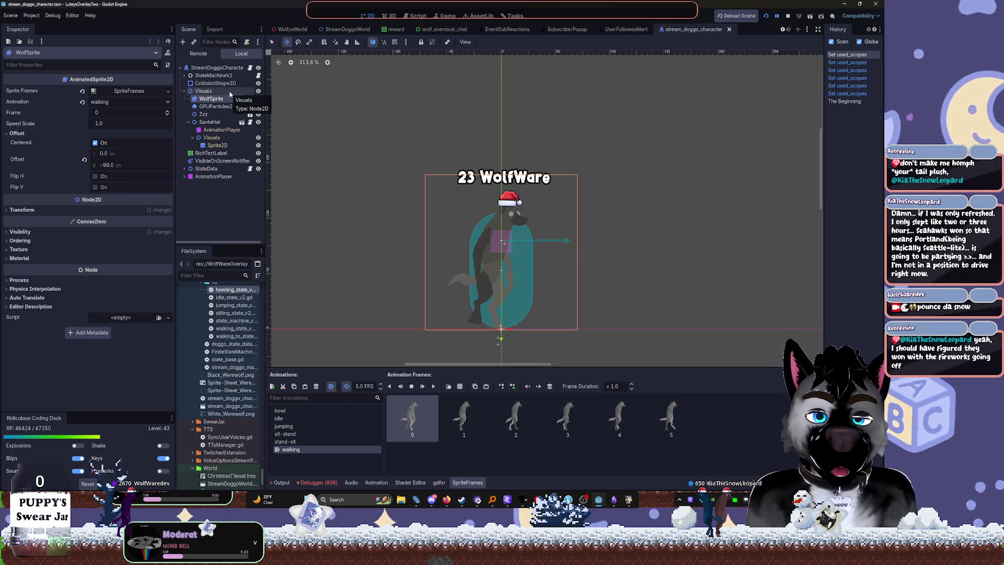
click(230, 92)
click(251, 68)
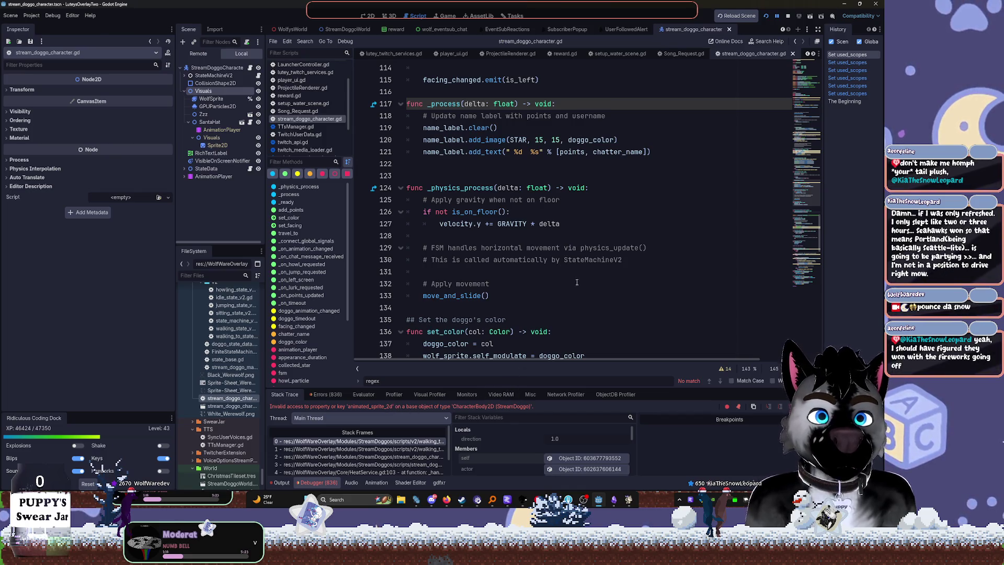
click(359, 441)
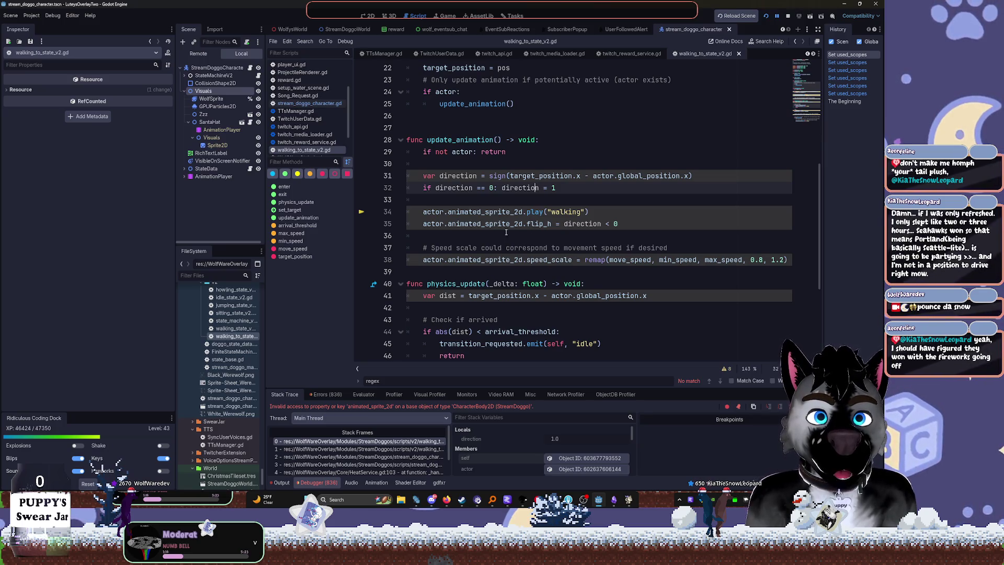
click(586, 212)
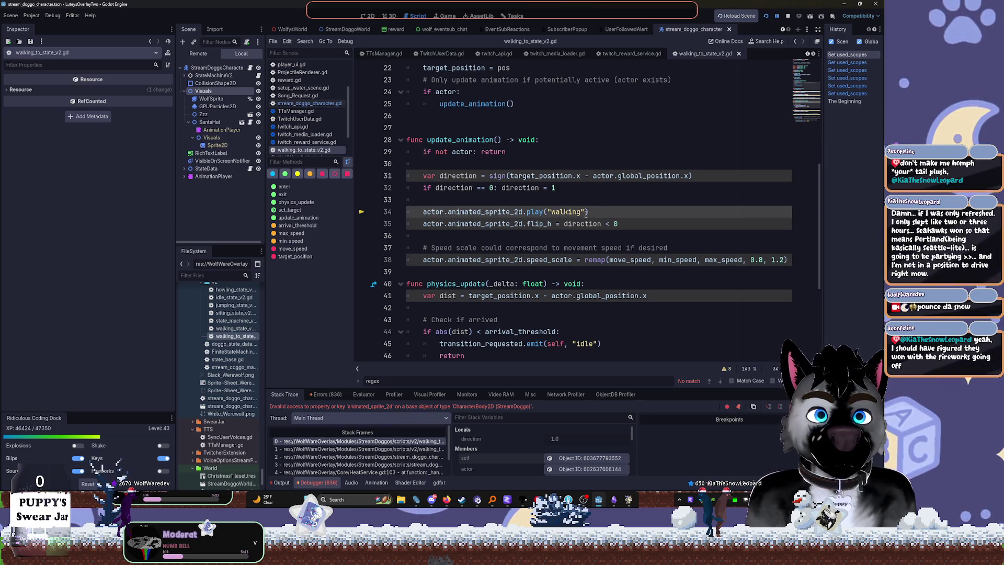
click(447, 260)
click(691, 250)
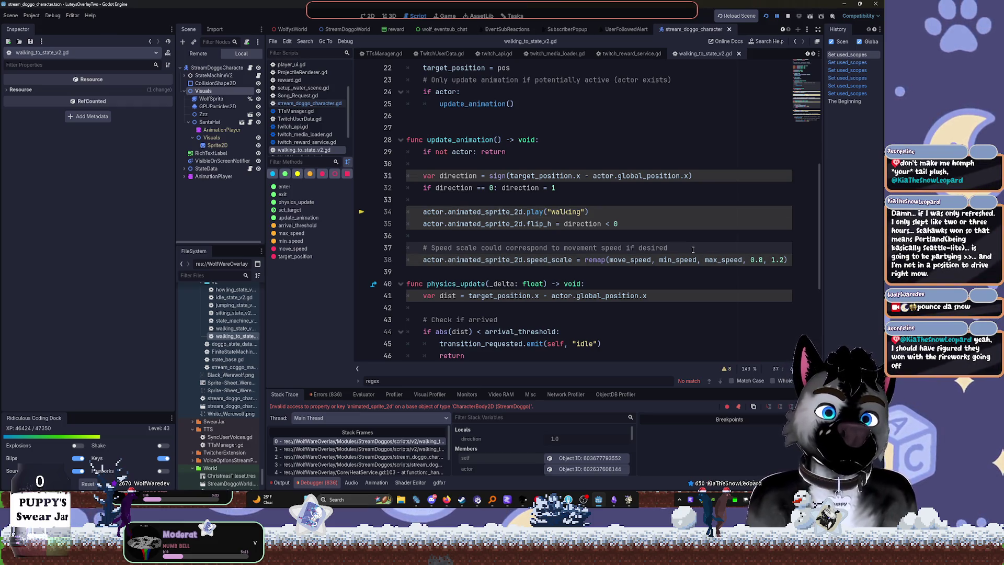
click(456, 139)
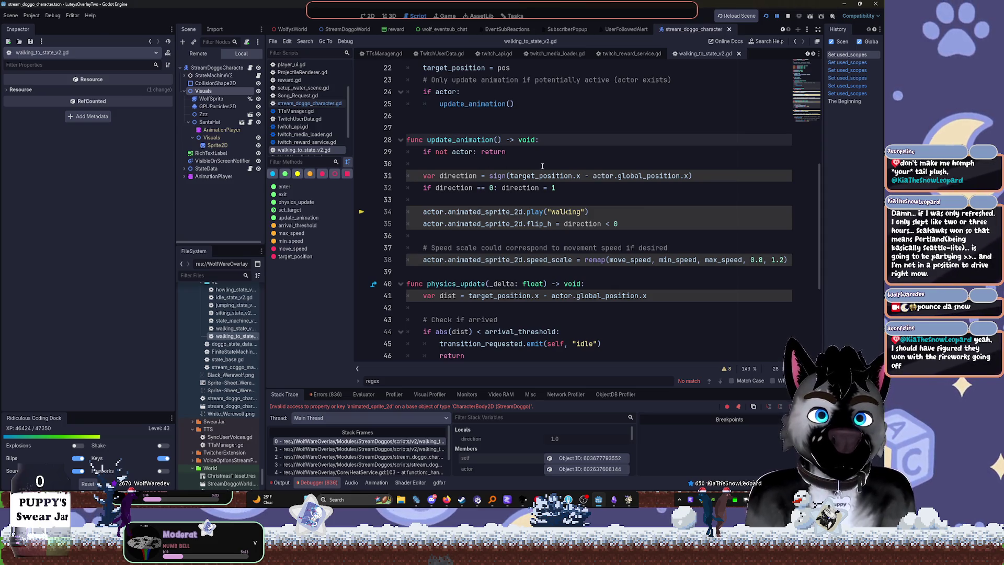
scroll(540, 166, up, 4)
scroll(506, 195, up, 3)
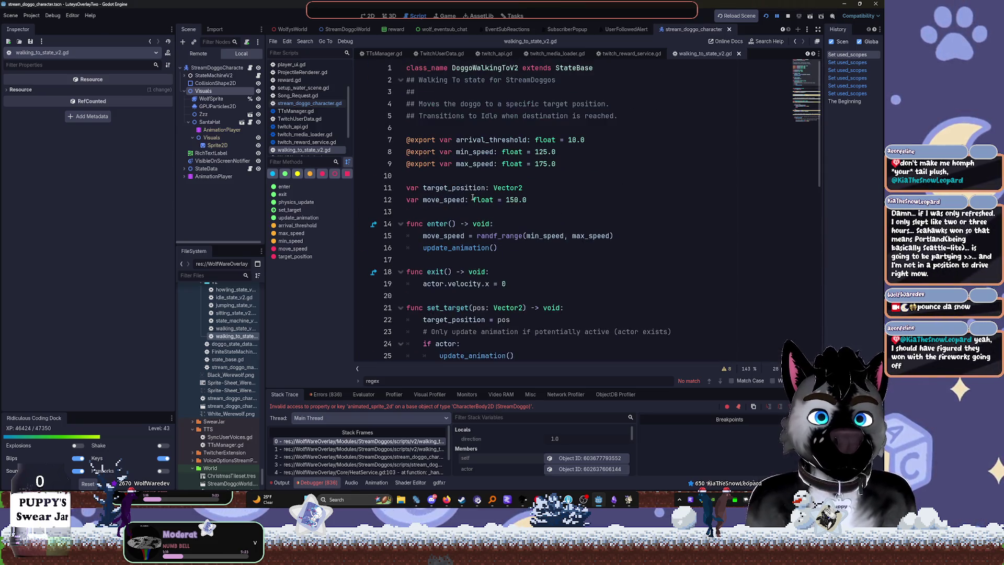
scroll(473, 189, down, 5)
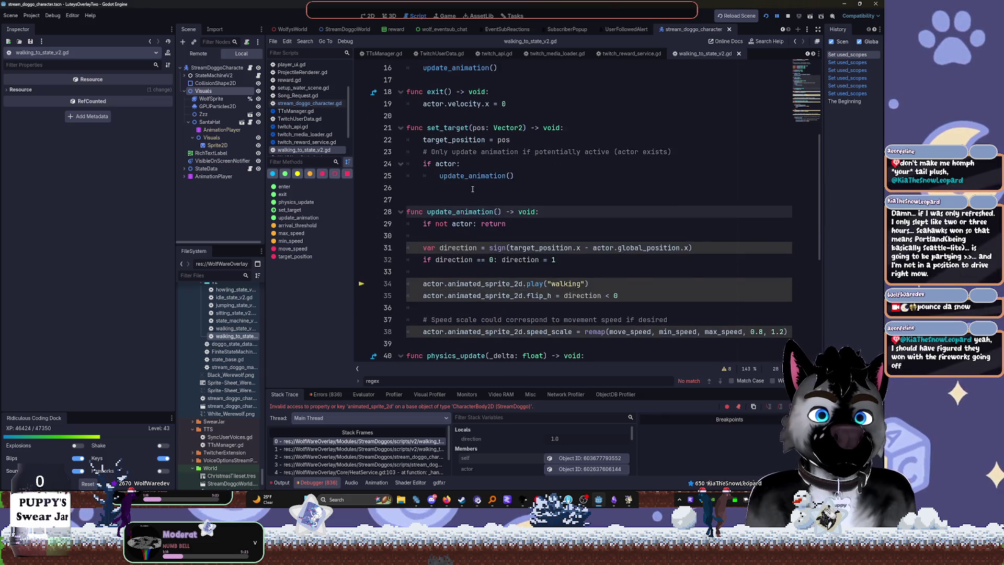
scroll(739, 236, down, 1)
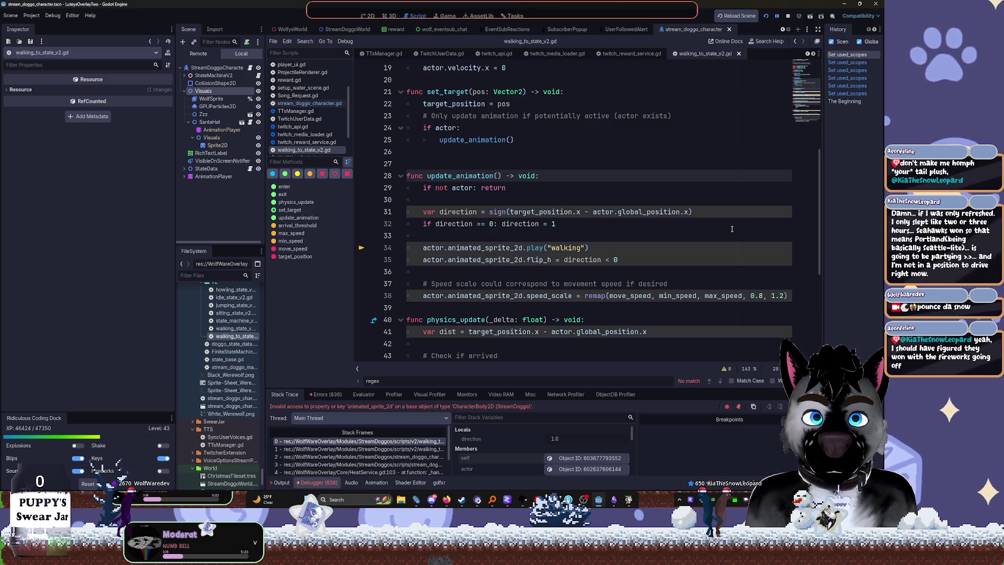
click(390, 442)
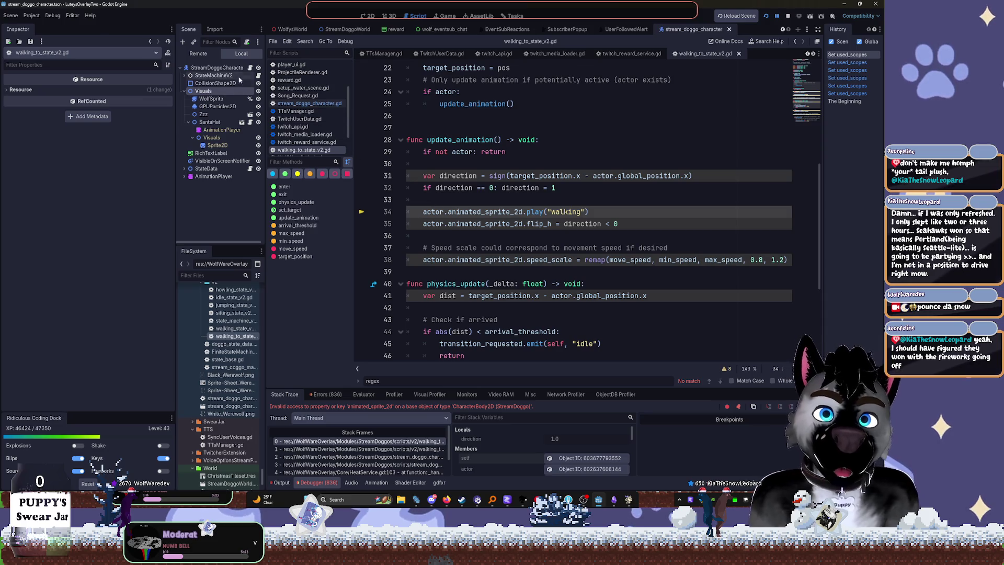
click(251, 68)
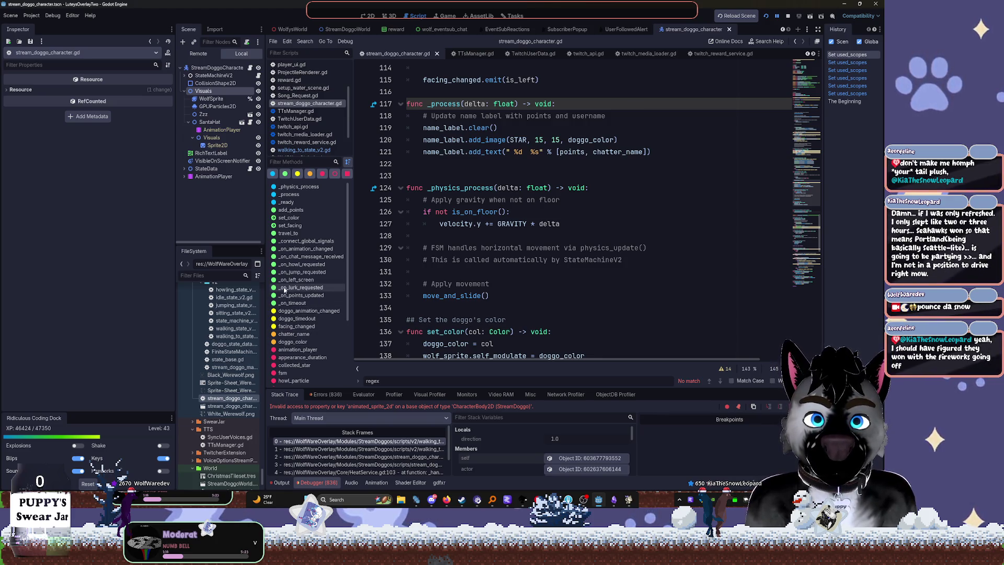
Scroll through stream_doggo_character.gd to review its declared sprite variables
scroll(498, 216, up, 20)
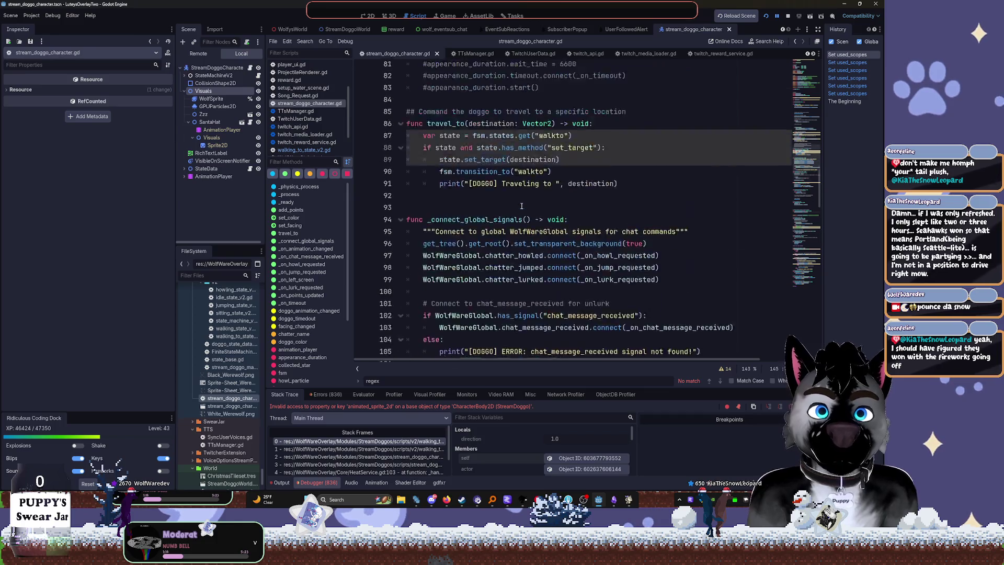
scroll(499, 216, up, 12)
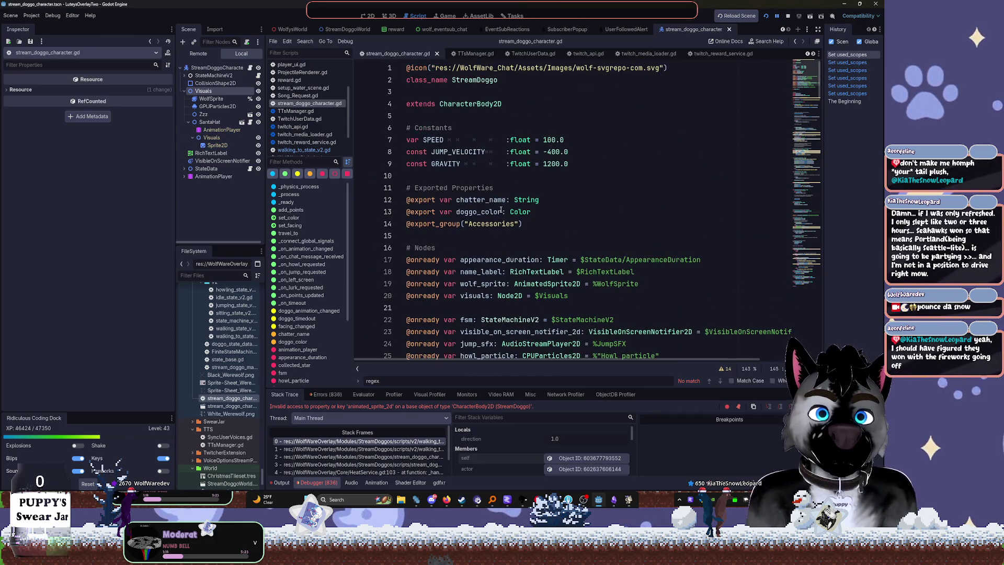
scroll(498, 173, down, 3)
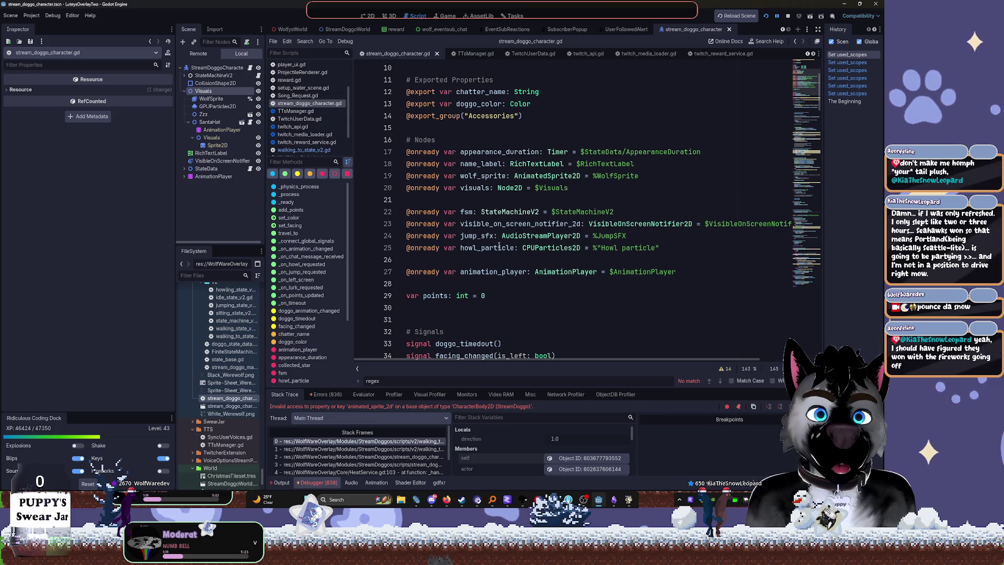
scroll(497, 259, down, 2)
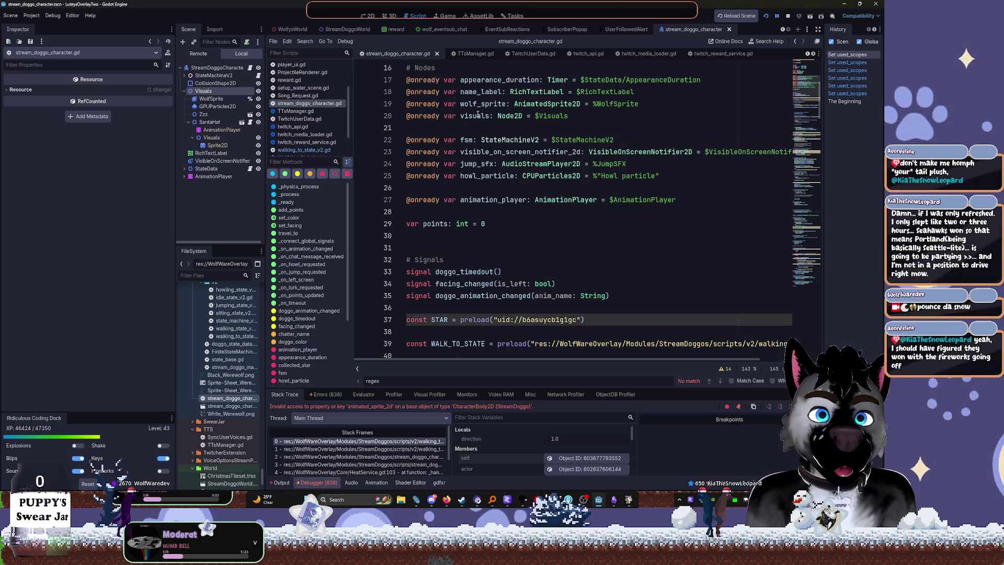
scroll(479, 114, up, 1)
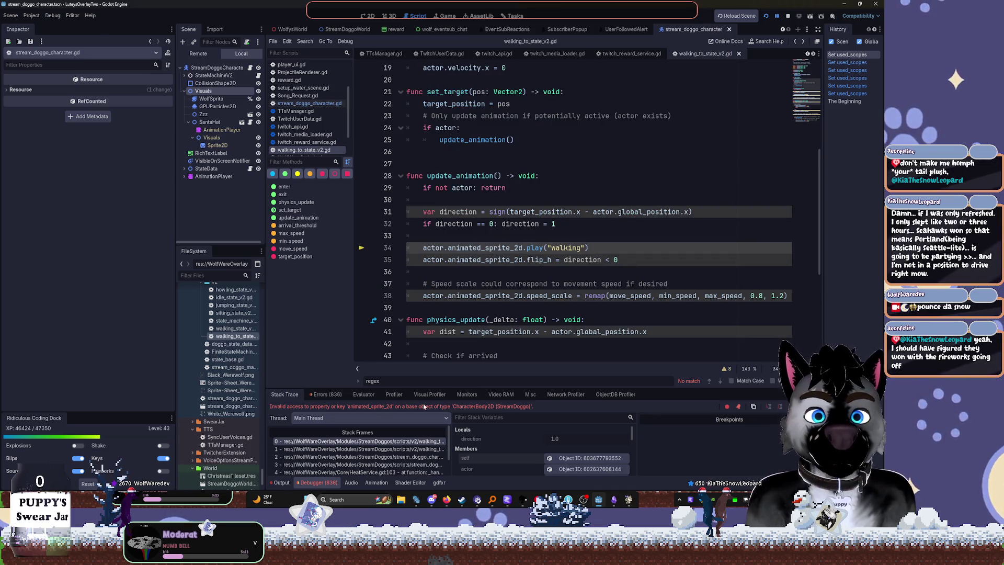
Replace animated_sprite_2d on line 34 with visuals.get_child(0), then resume the debugger twice
double_click(453, 248)
text(visu)
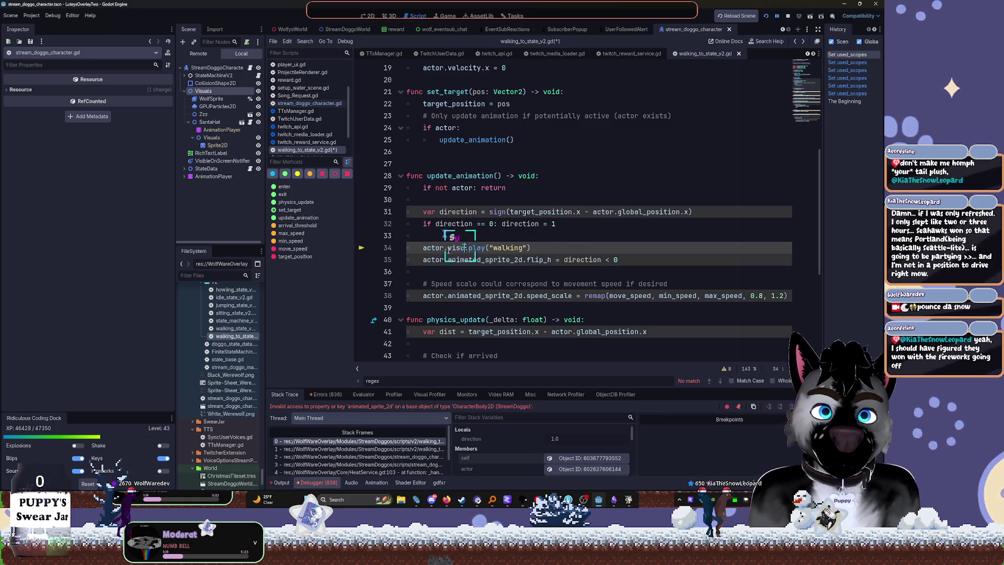
text(als.)
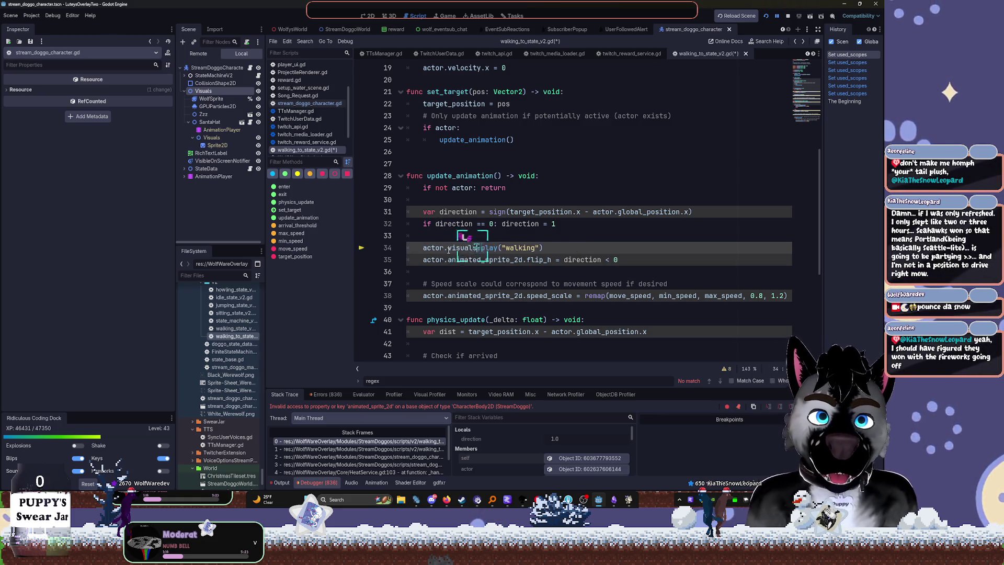
text(get_chil)
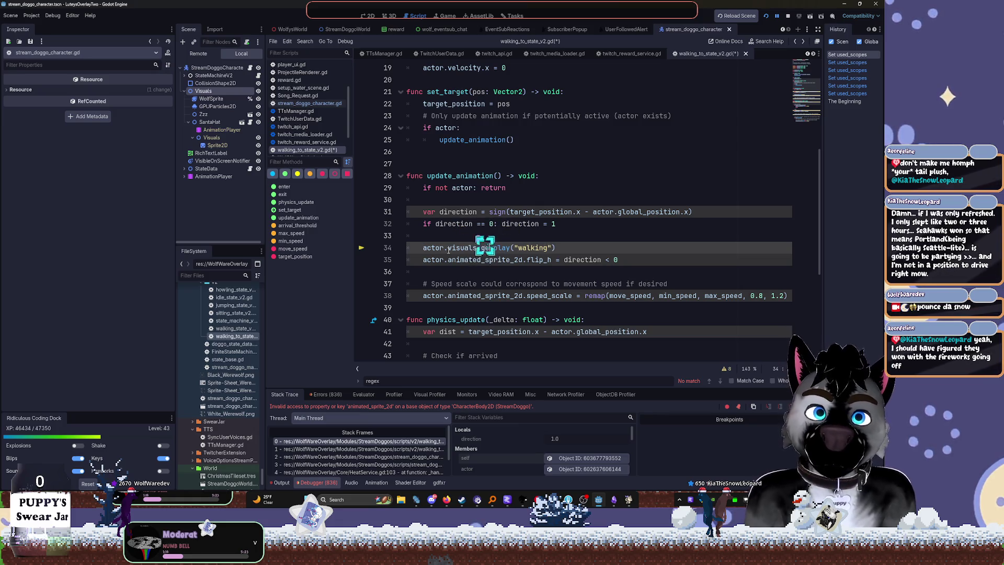
text(ld)
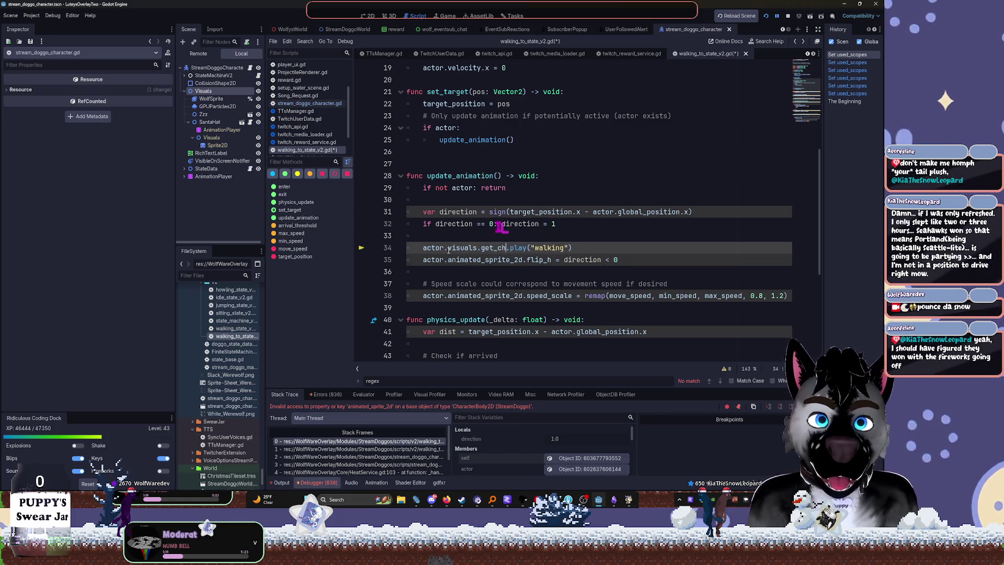
text((0)
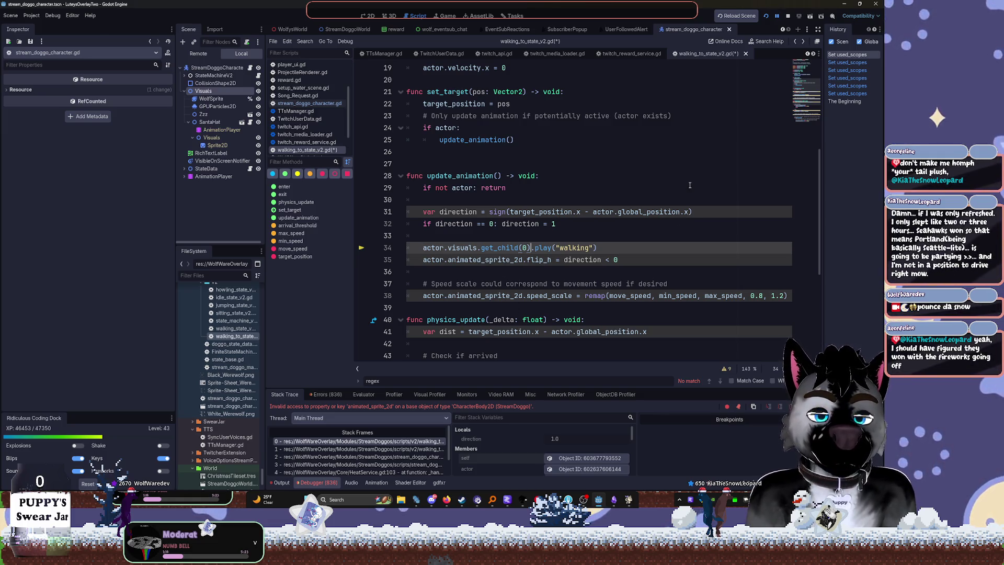
key(F12)
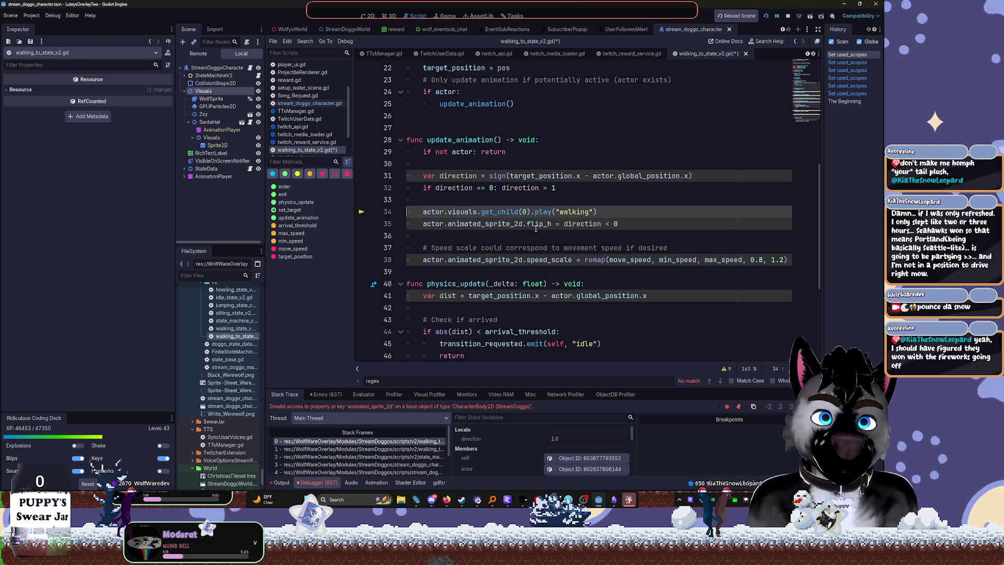
key(F12)
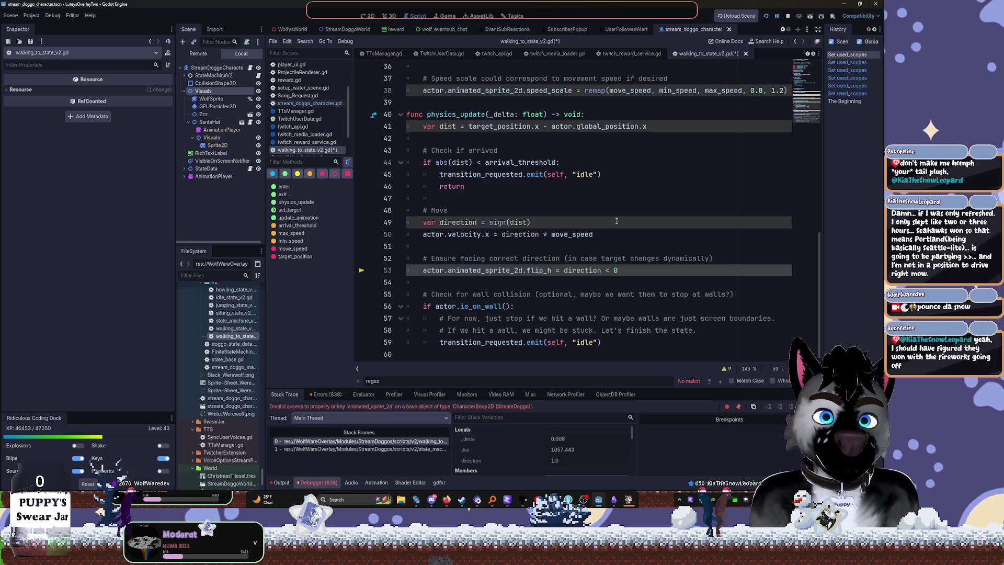
Stop the running game and relaunch the project with the edited walking script
drag(553, 223, 449, 211)
click(787, 16)
click(765, 17)
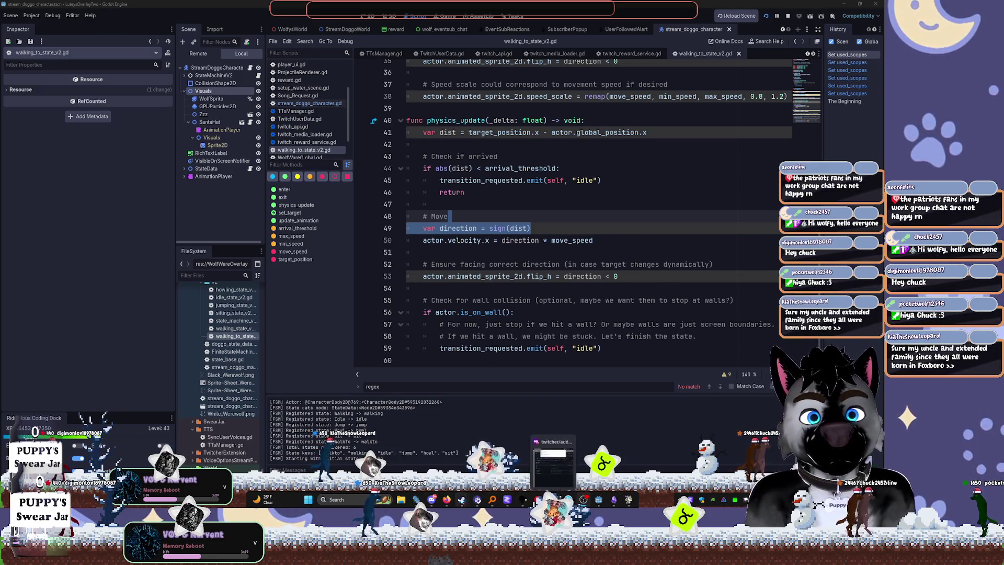
mouse_move(431, 499)
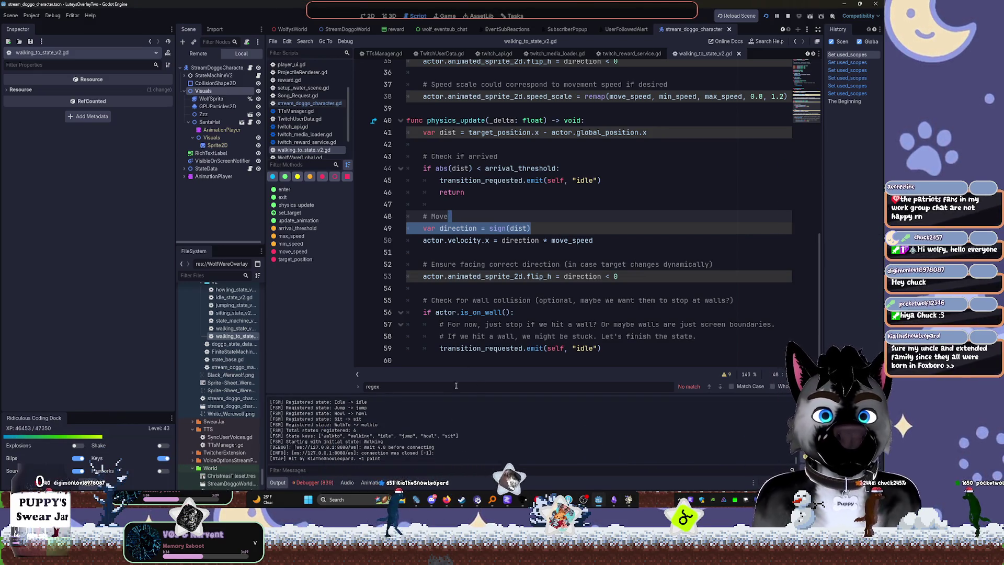
click(595, 217)
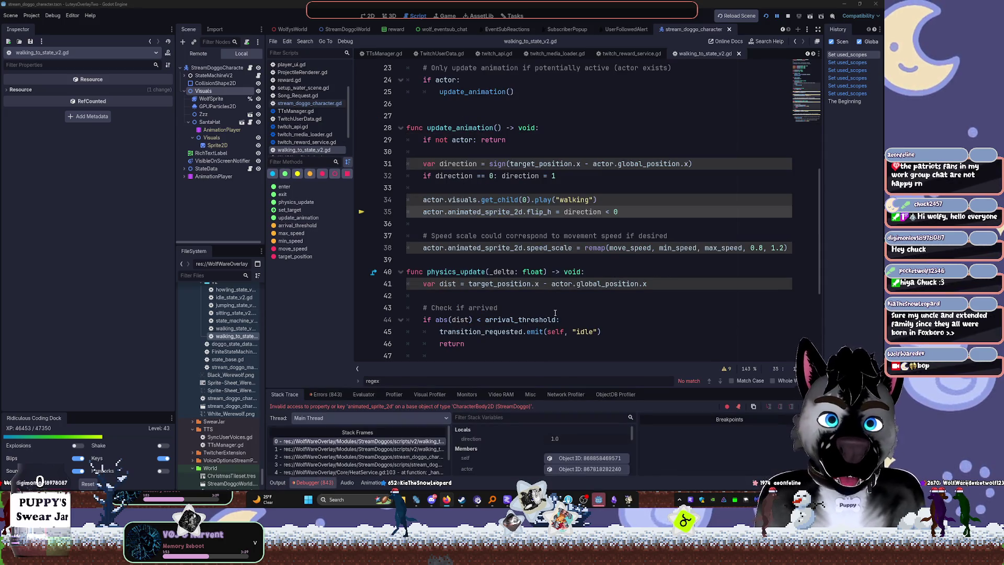
Replace the remaining actor.animated_sprite_2d references with the copied actor.visuals.get_child(0)
click(535, 234)
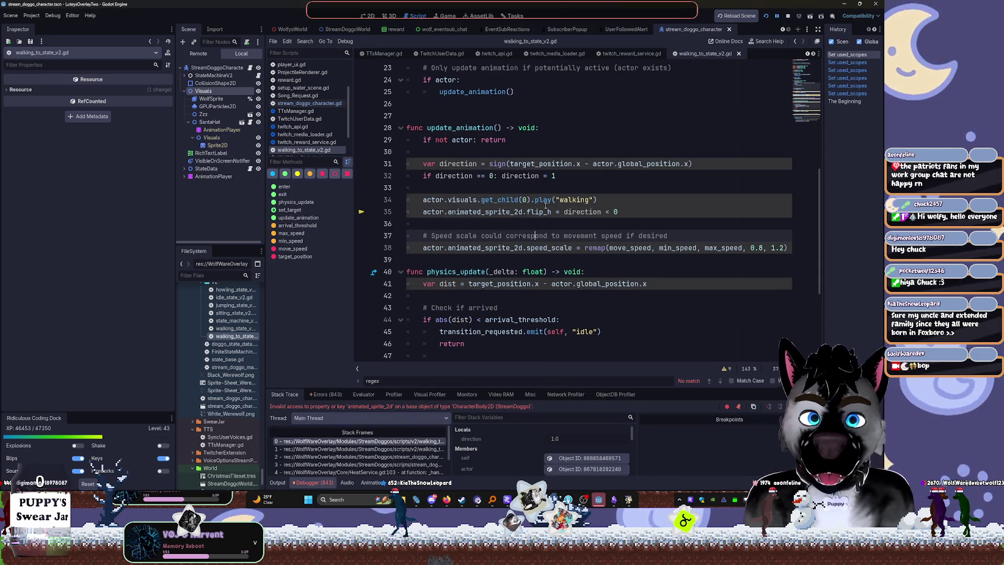
scroll(476, 218, up, 7)
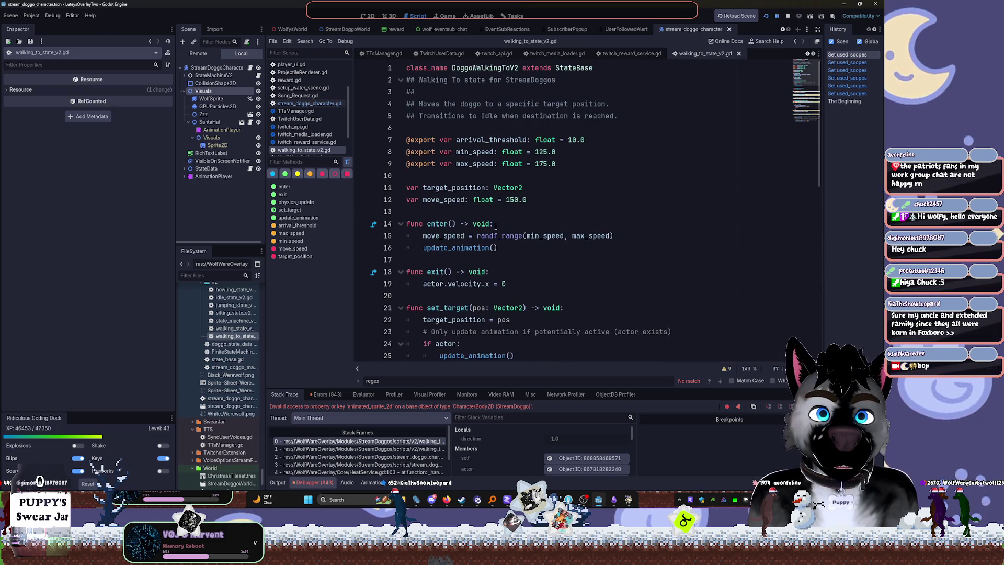
scroll(479, 257, down, 5)
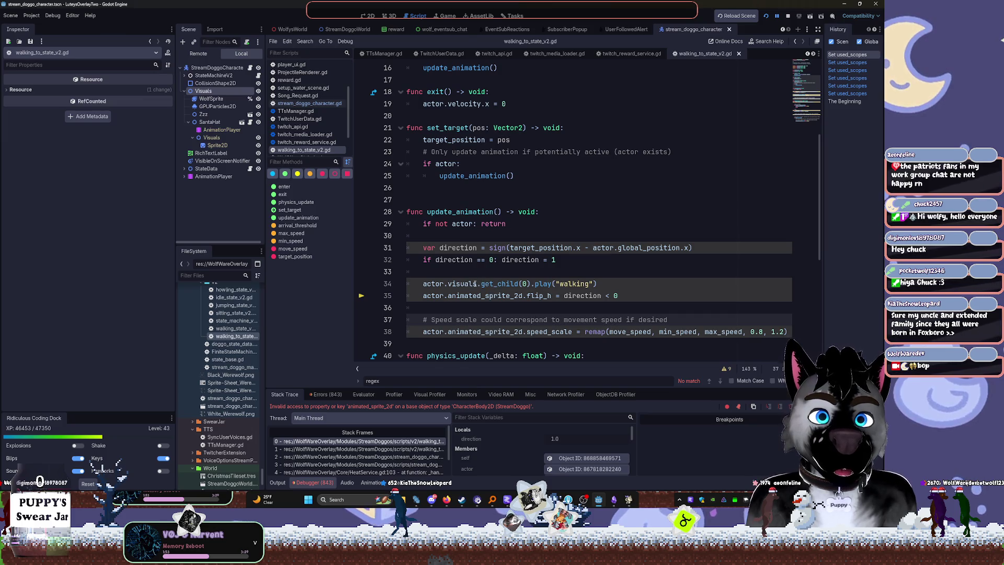
mouse_move(444, 286)
mouse_down()
mouse_move(465, 284)
mouse_move(425, 283)
mouse_move(540, 284)
mouse_move(530, 283)
mouse_up()
key(ctrl+c)
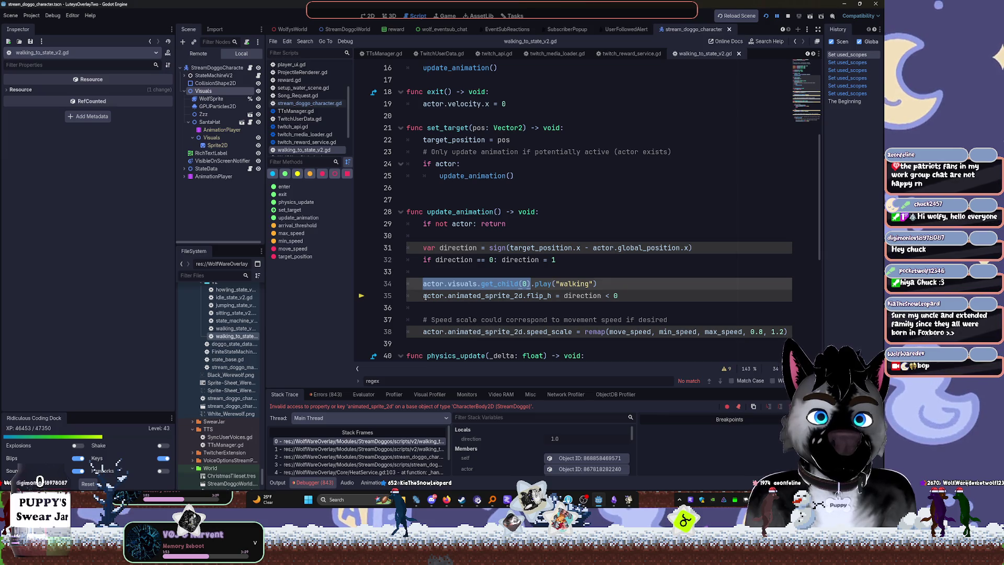
drag(424, 296, 481, 296)
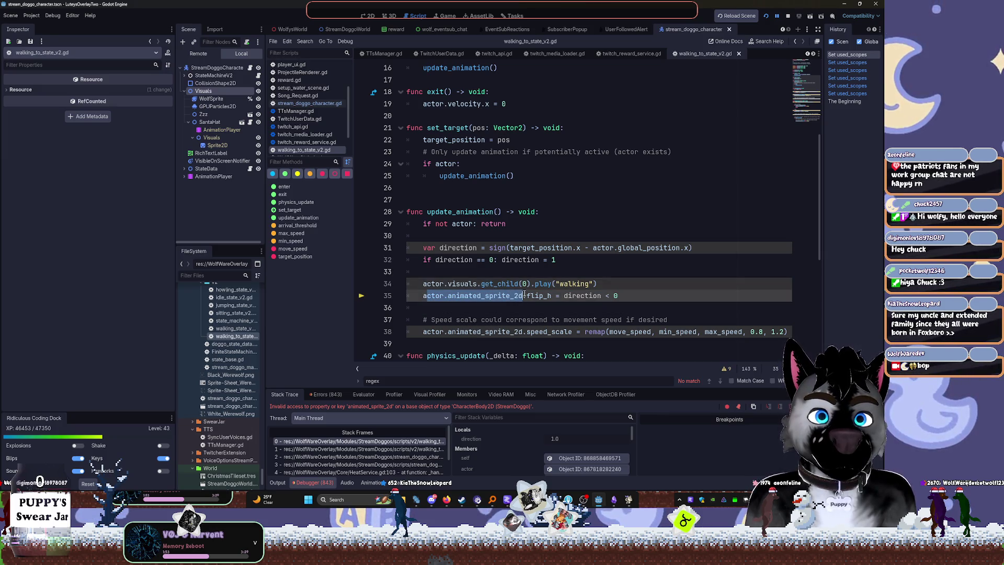
click(427, 310)
drag(424, 296, 527, 296)
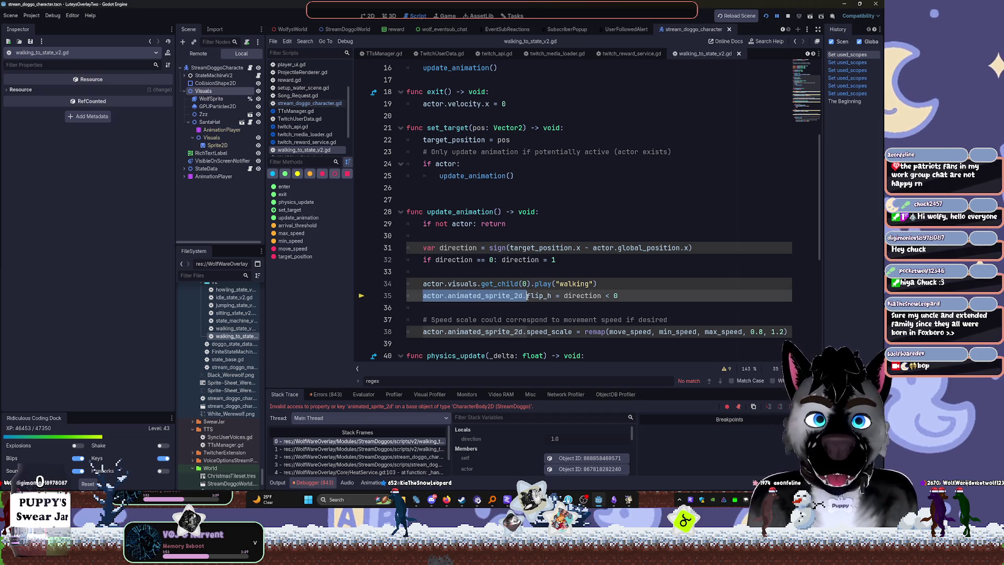
scroll(683, 314, down, 4)
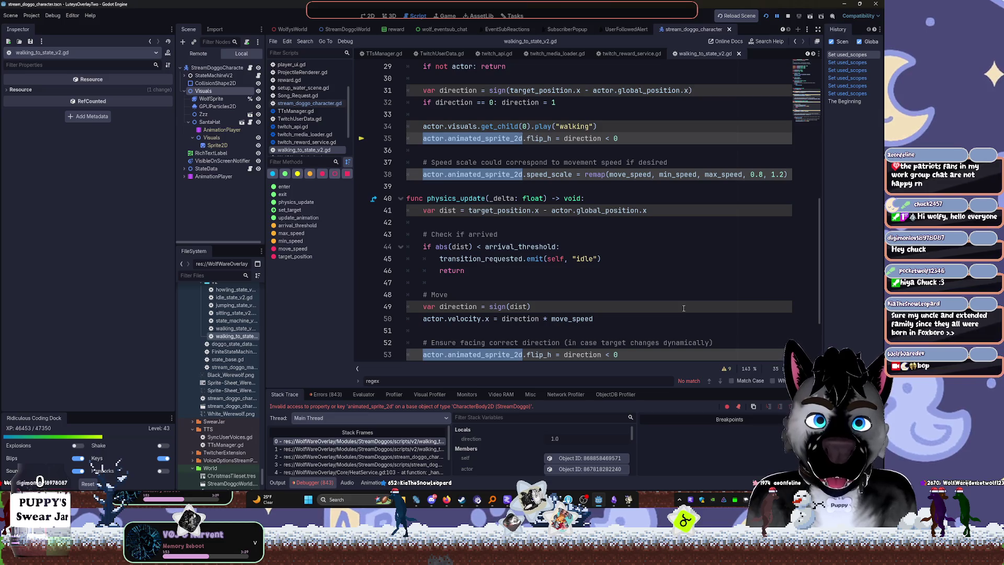
key(ctrl+v)
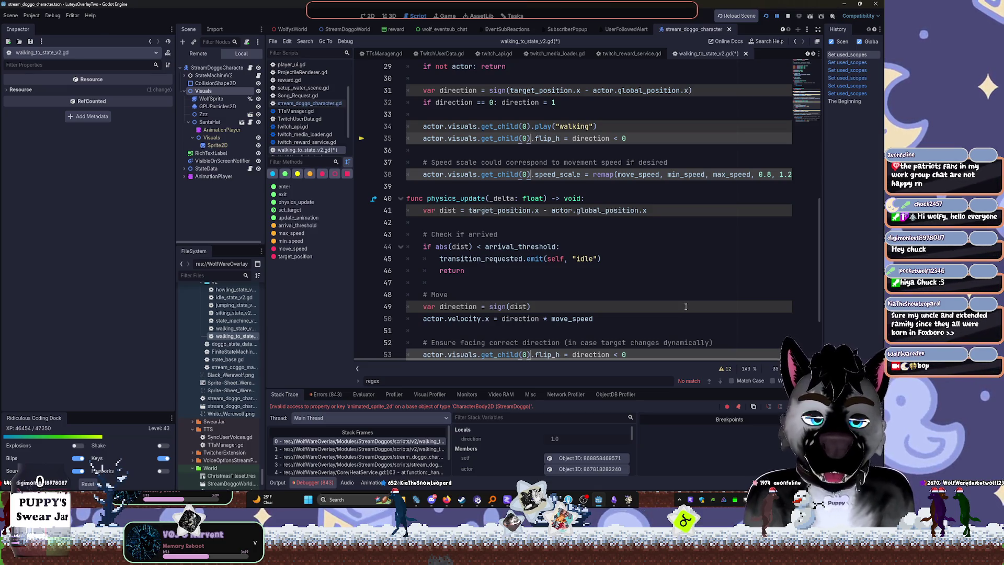
scroll(685, 306, down, 2)
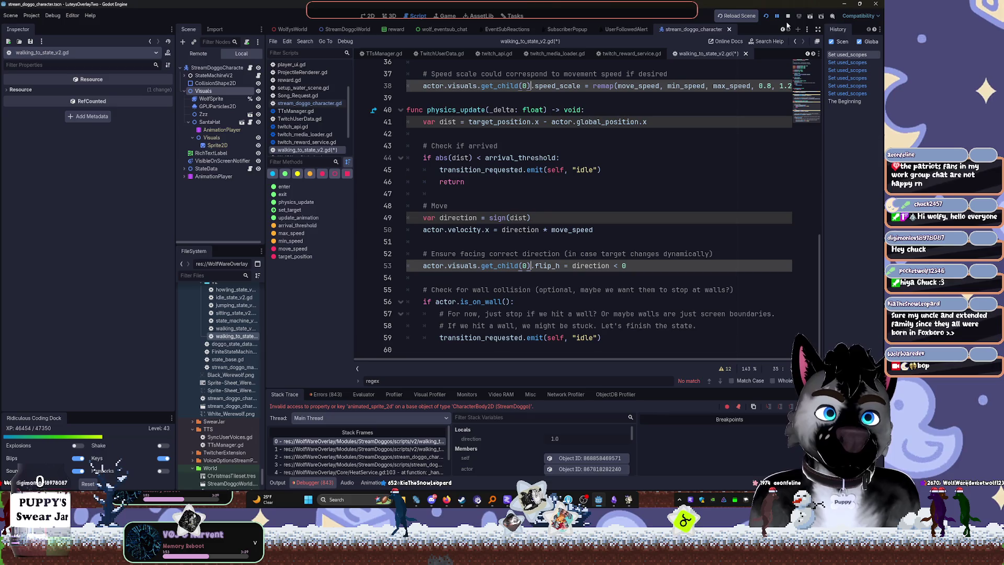
scroll(636, 260, up, 4)
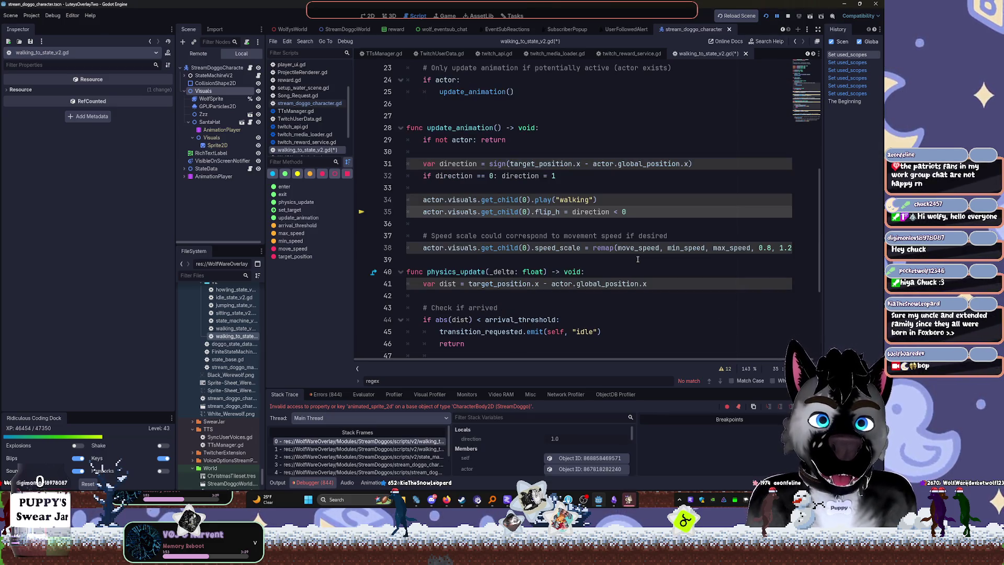
Resume the debugger, stop the game, and relaunch the project with the fixed script
key(F12)
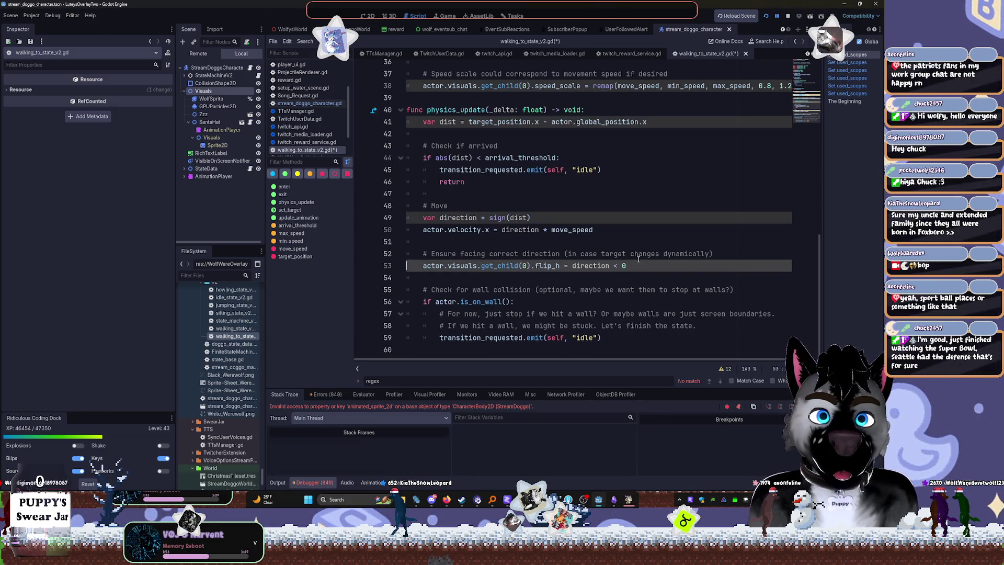
click(788, 16)
click(767, 16)
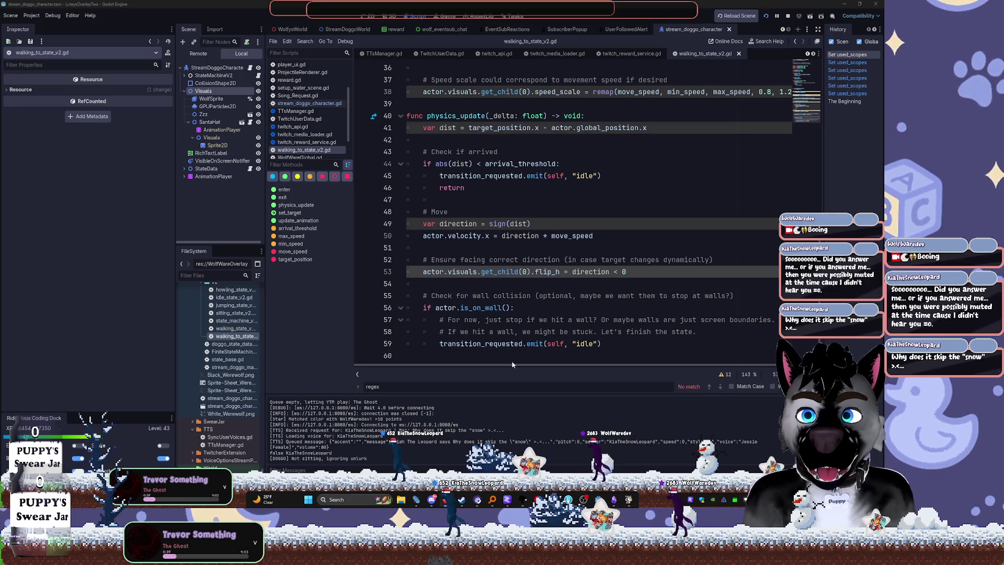
Bring the ModView window listing chat users to the front
key(alt+Tab)
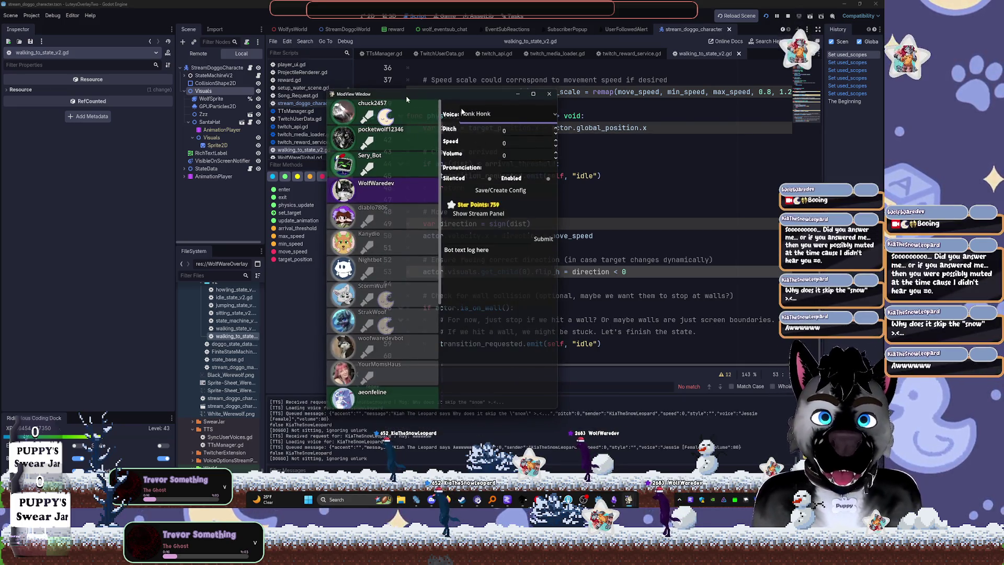
Insert the missing 'ow' into a viewer's Pronunciation field and submit it
scroll(389, 348, down, 5)
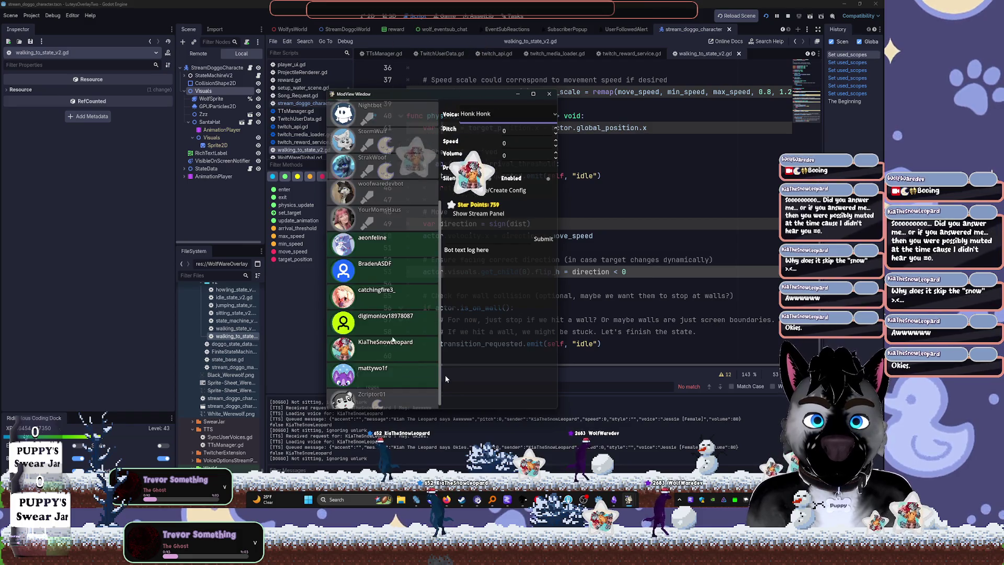
click(389, 348)
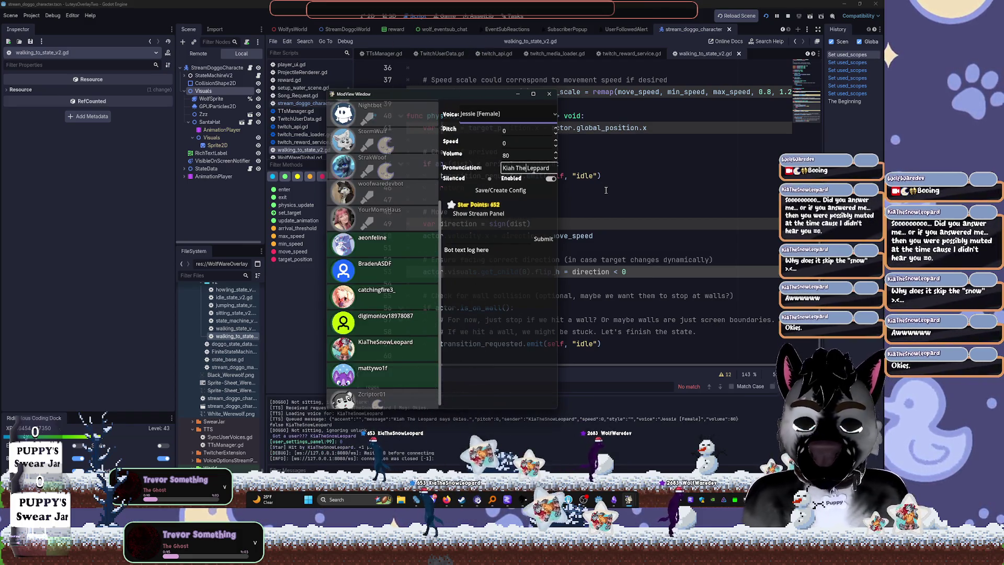
text(ow Leo)
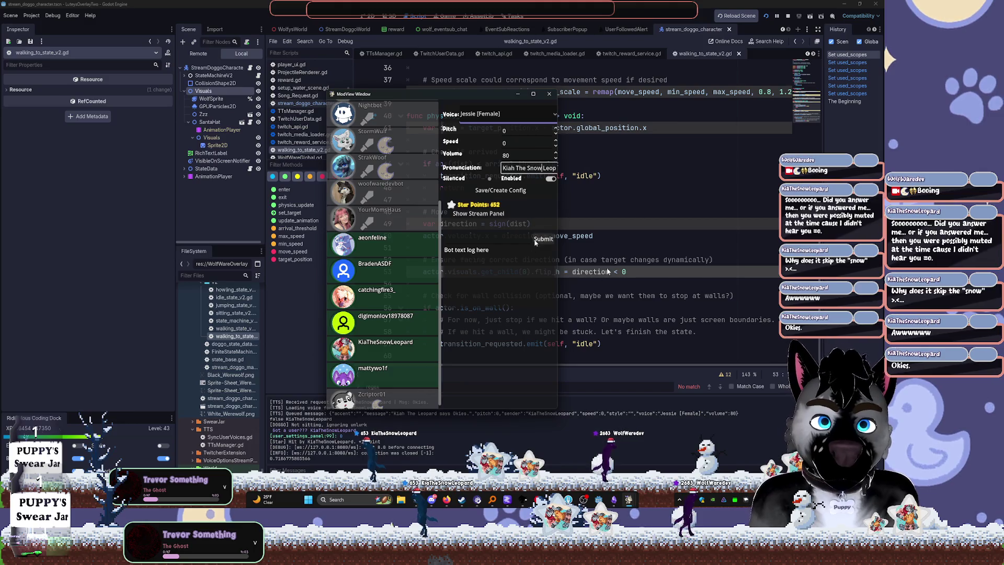
click(590, 209)
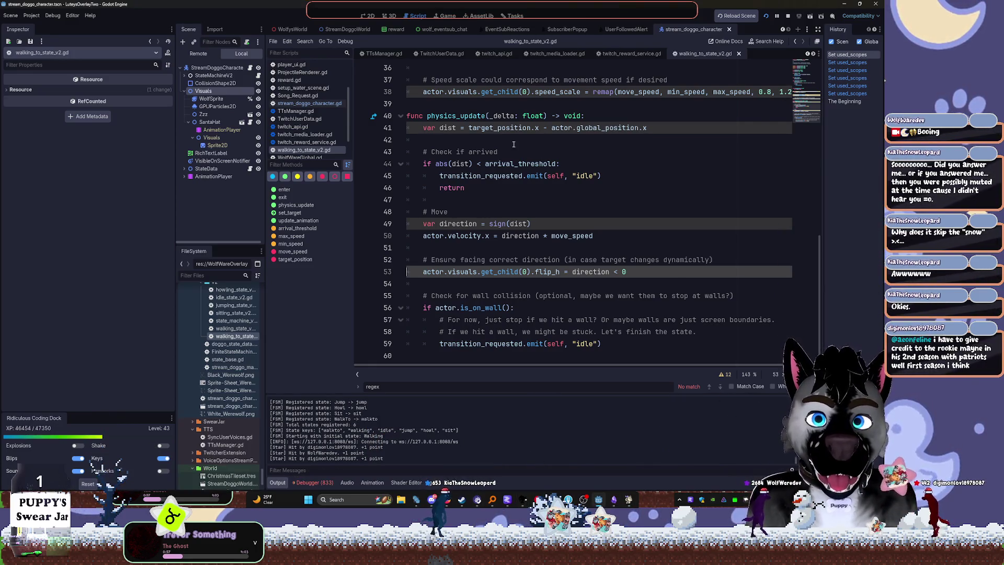
Filter files for 'repla' and open the ReplacementsDictionary script
click(224, 280)
text(re)
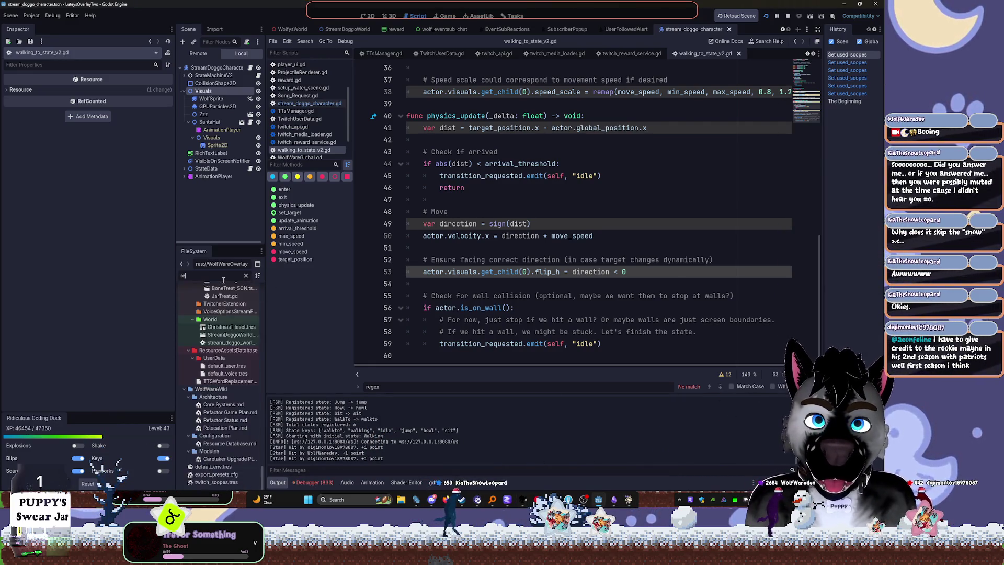
text(place)
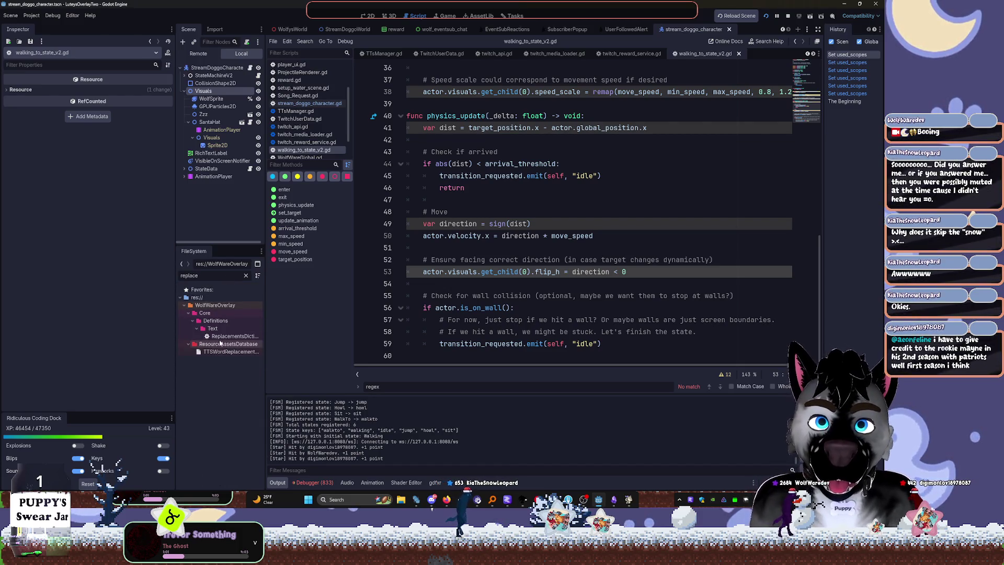
double_click(233, 336)
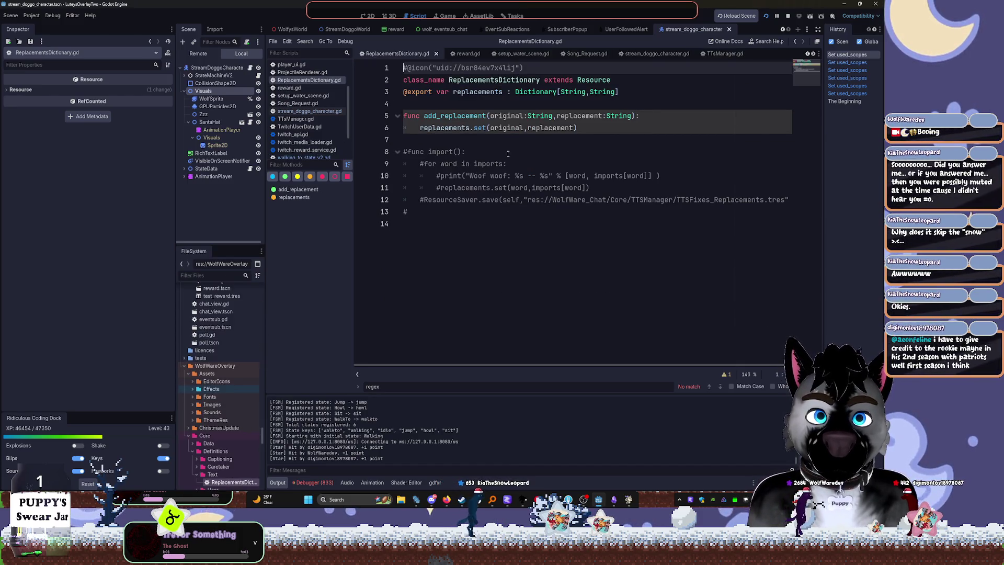
Select TTSWordReplacements.tres via a 'replac' filter and clear the honk entry's replacement word
click(214, 275)
text(replac)
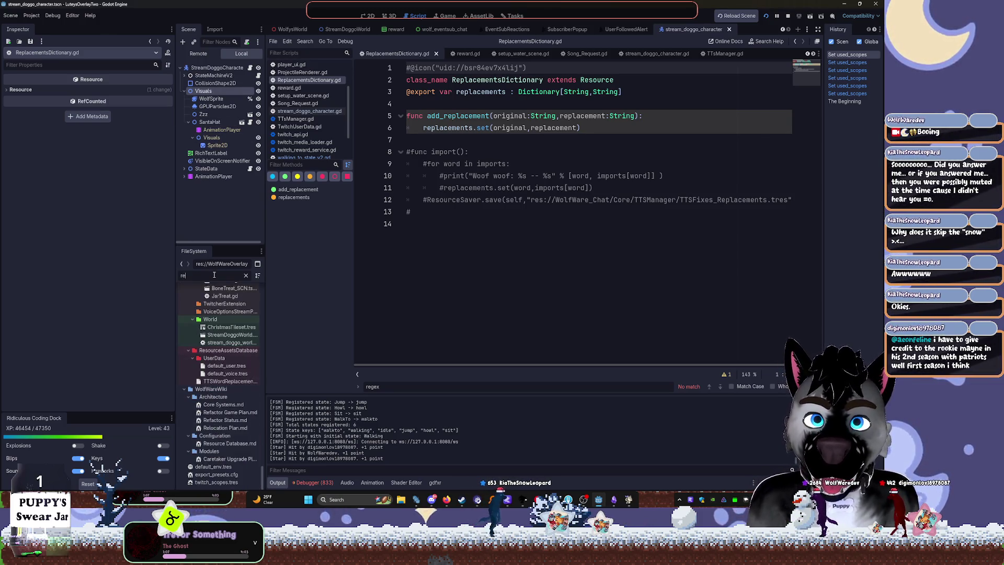
click(230, 352)
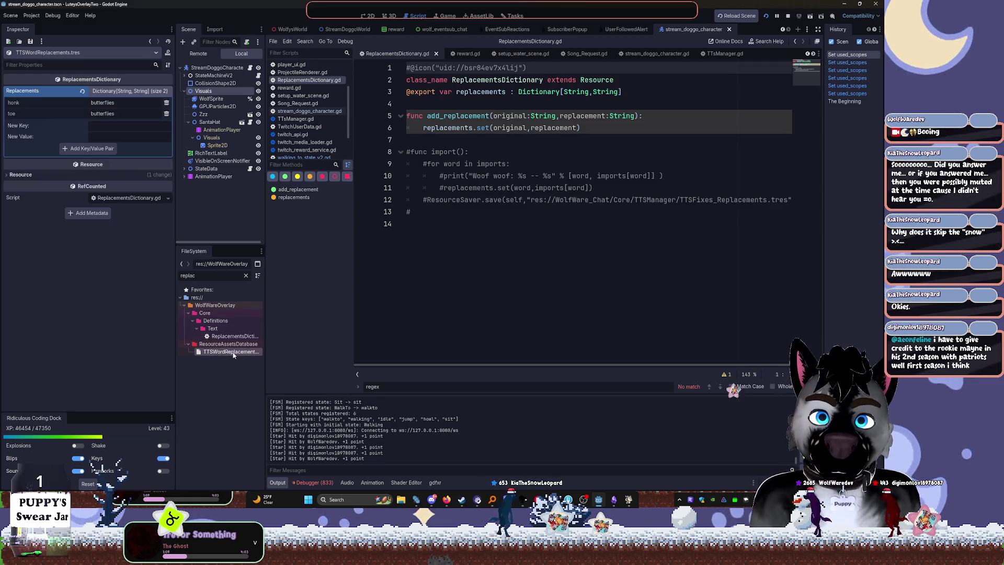
double_click(113, 103)
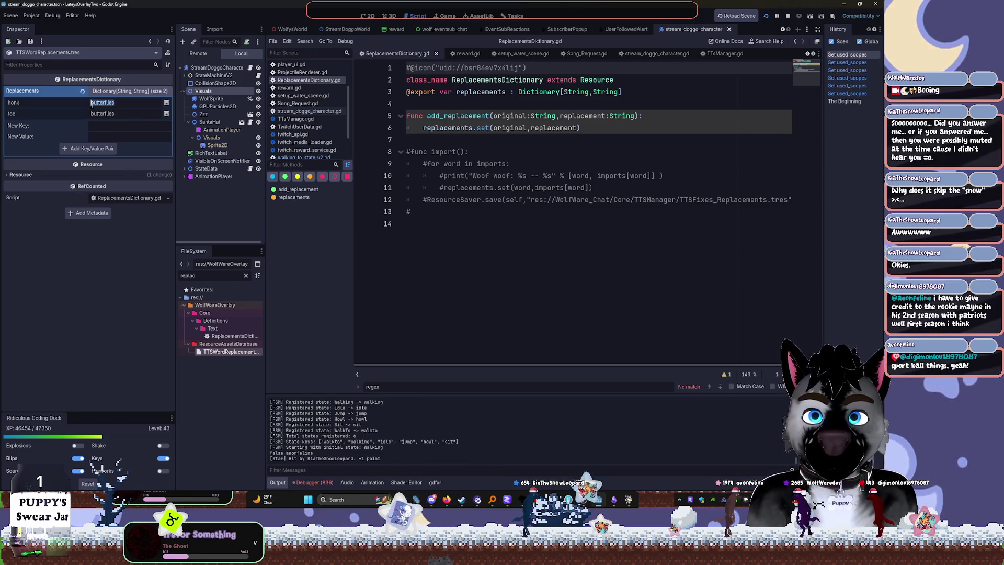
text(Awrw)
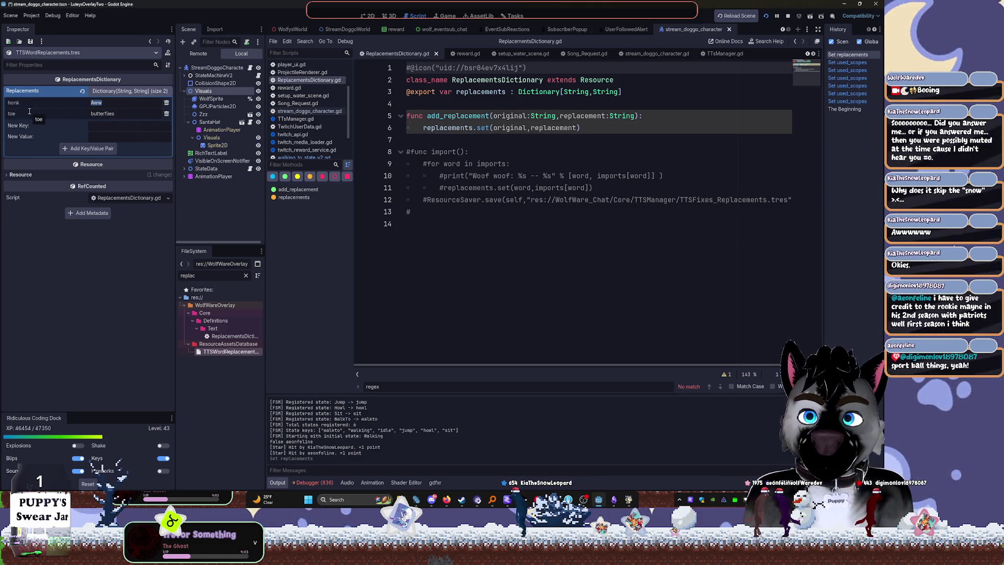
key(BackSpace)
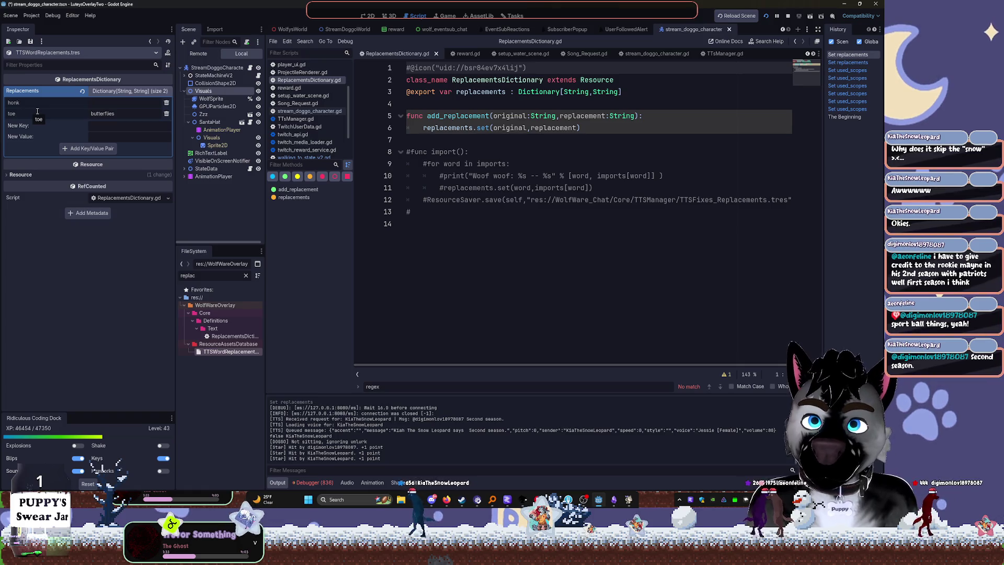
Reset the replacements list and add one entry mapping 'peanut butter' to 'chicken strips'
click(83, 92)
click(98, 127)
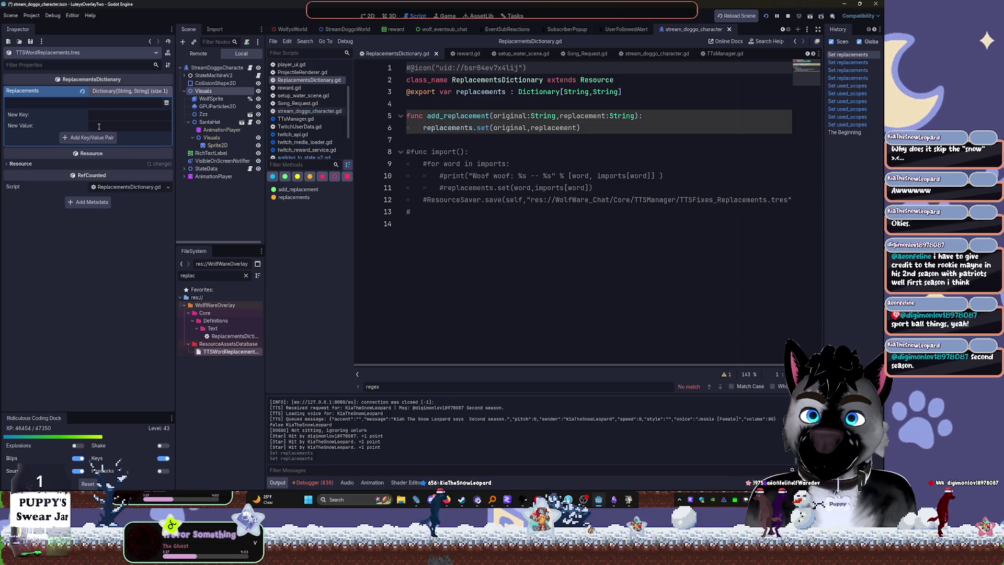
text(peanu)
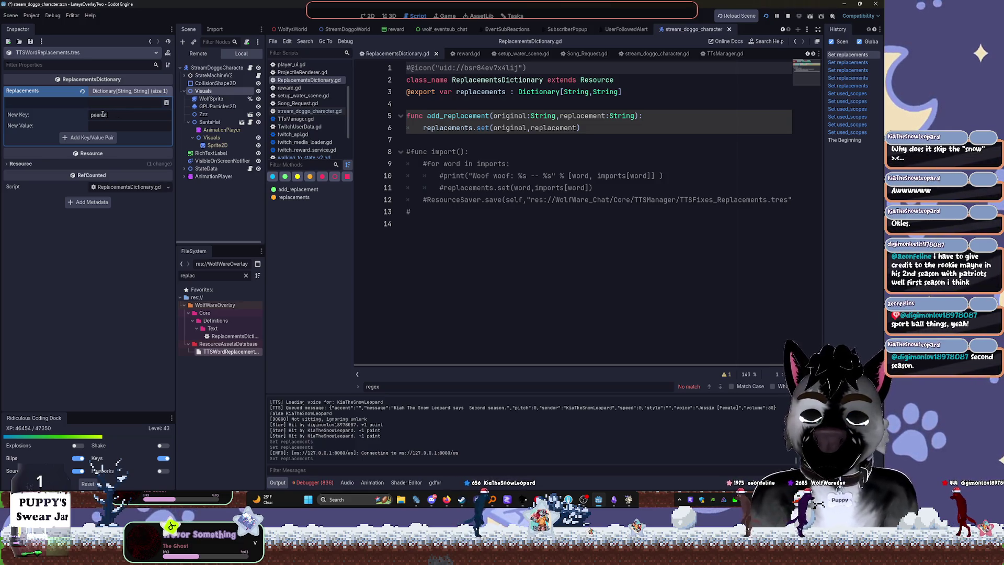
text(t butter)
key(Tab)
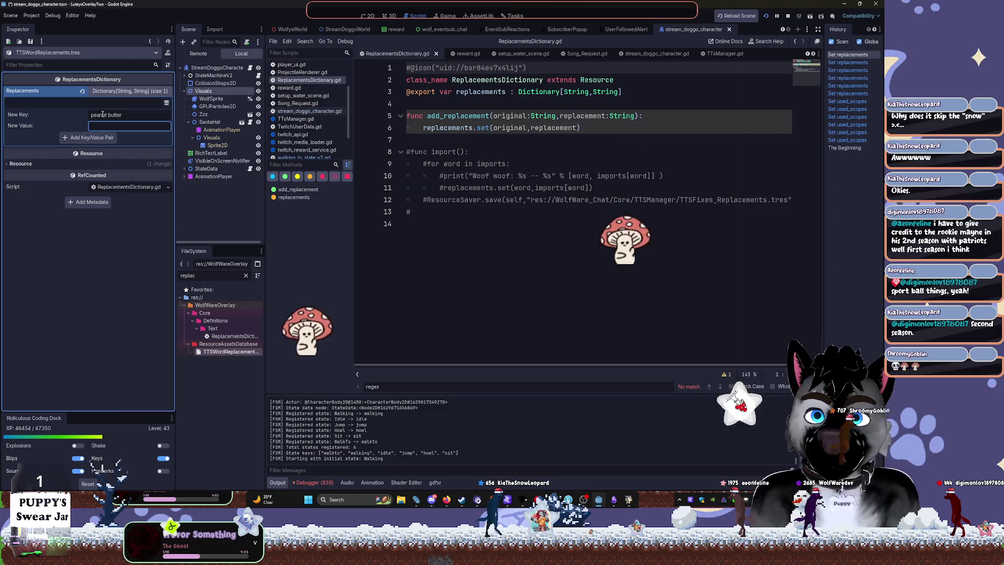
text(chicken st)
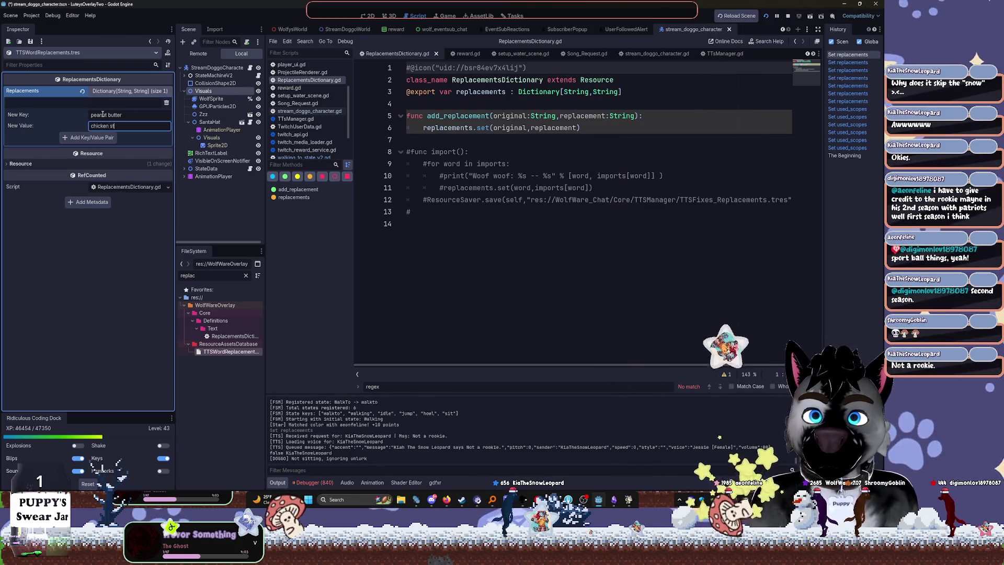
text(rips)
click(411, 240)
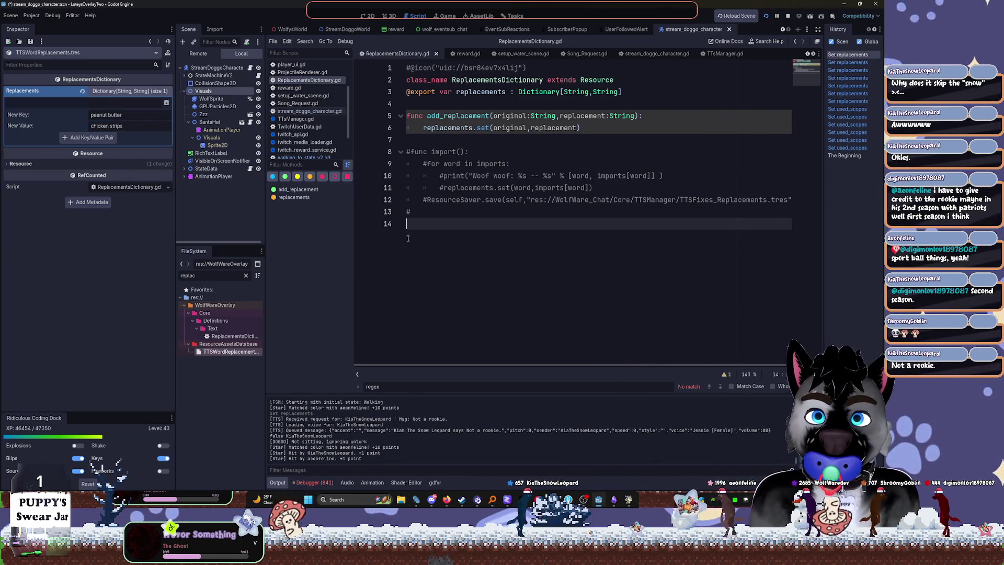
Reselect the TTSWordReplacements resource and run the overlay with F5 to test
click(215, 363)
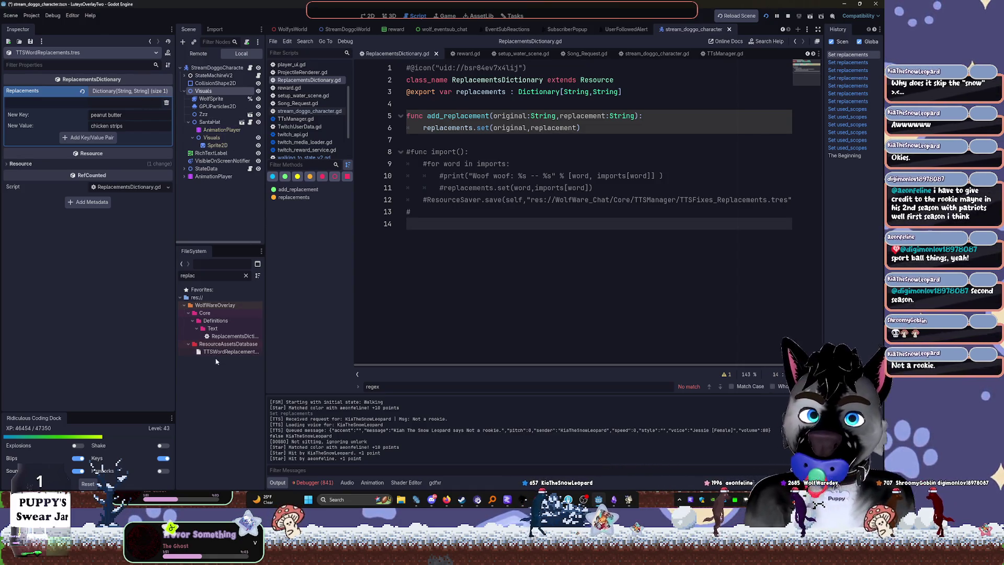
click(218, 355)
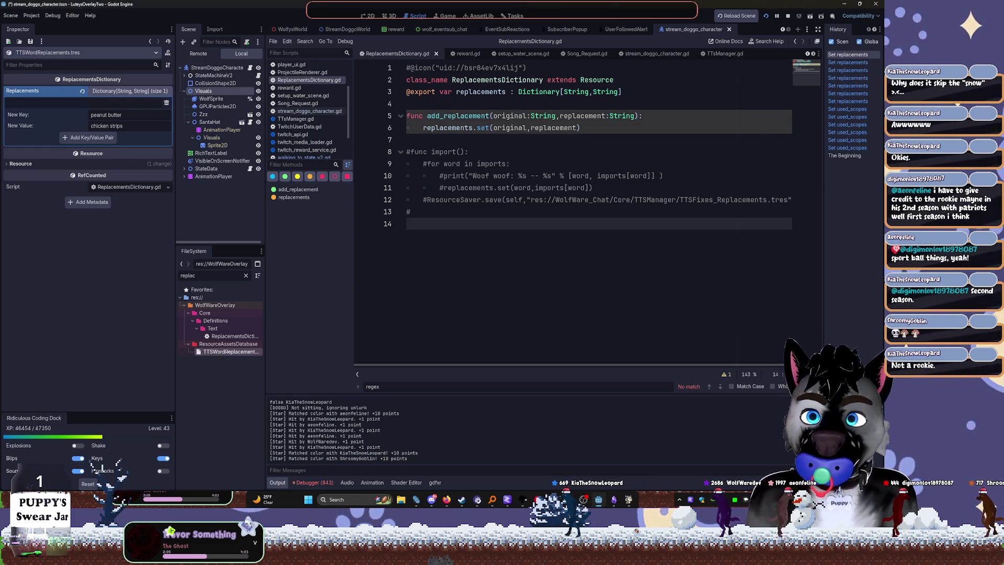
click(109, 117)
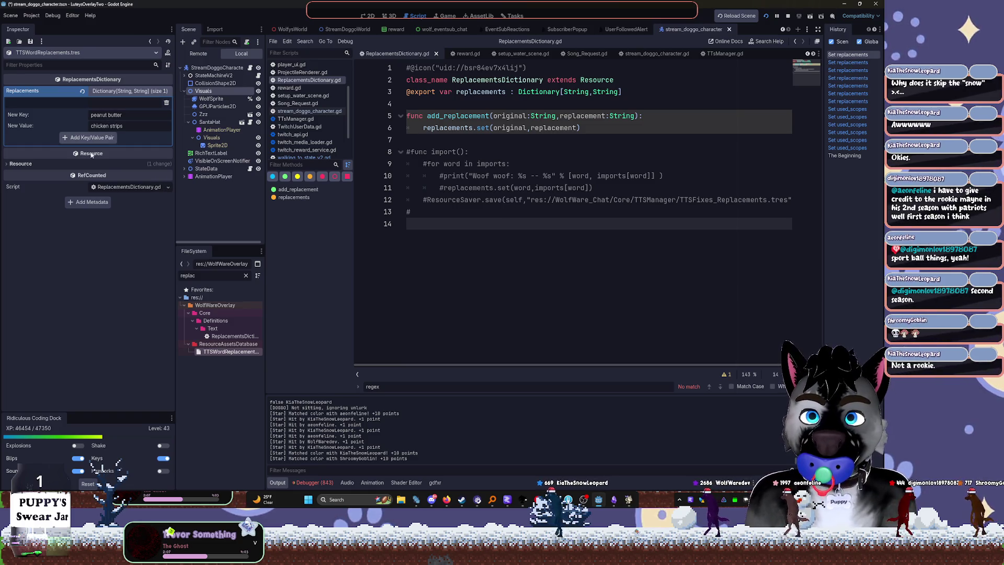
key(F5)
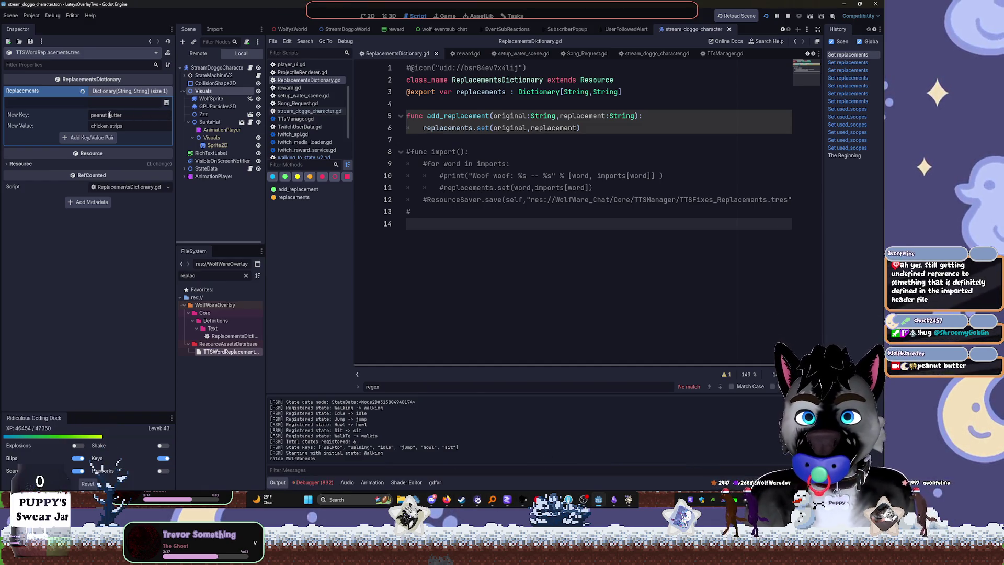
Trim the new entry's key to 'peanut', shorten its value, and save the resource
key(BackSpace)
click(140, 127)
key(BackSpace)
key(BackSpace)
key(BackSpace)
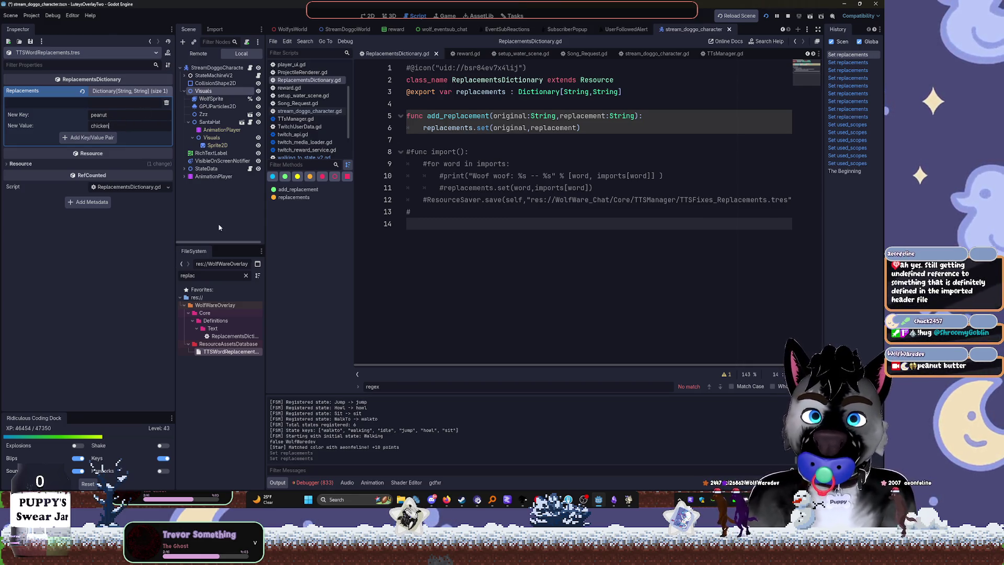
key(ctrl+s)
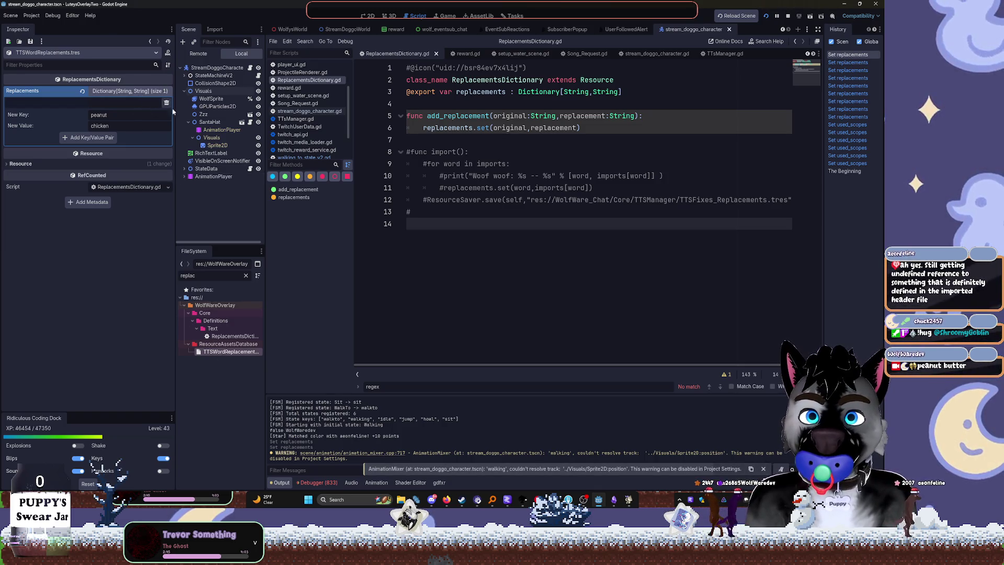
click(233, 337)
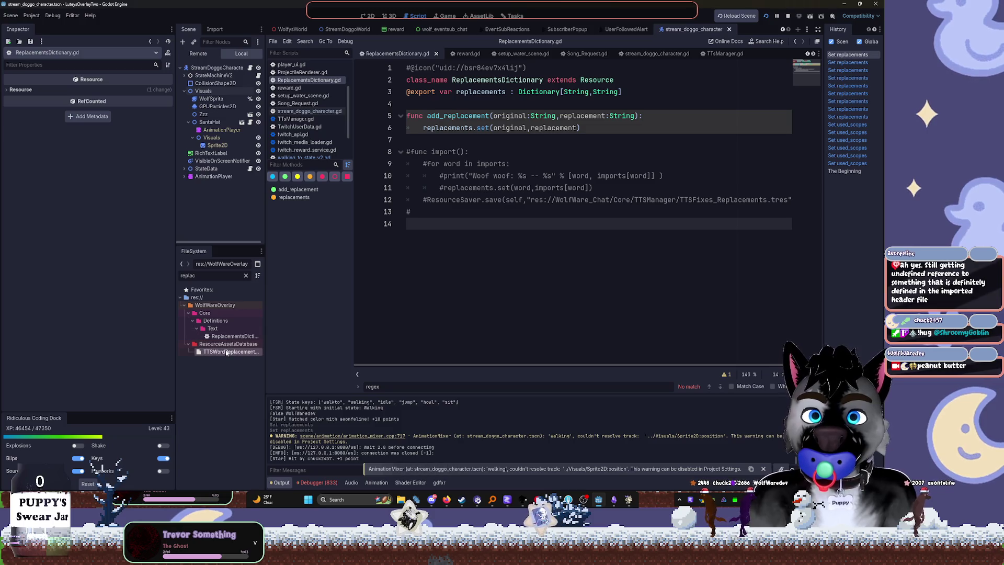
click(227, 352)
click(121, 92)
click(120, 92)
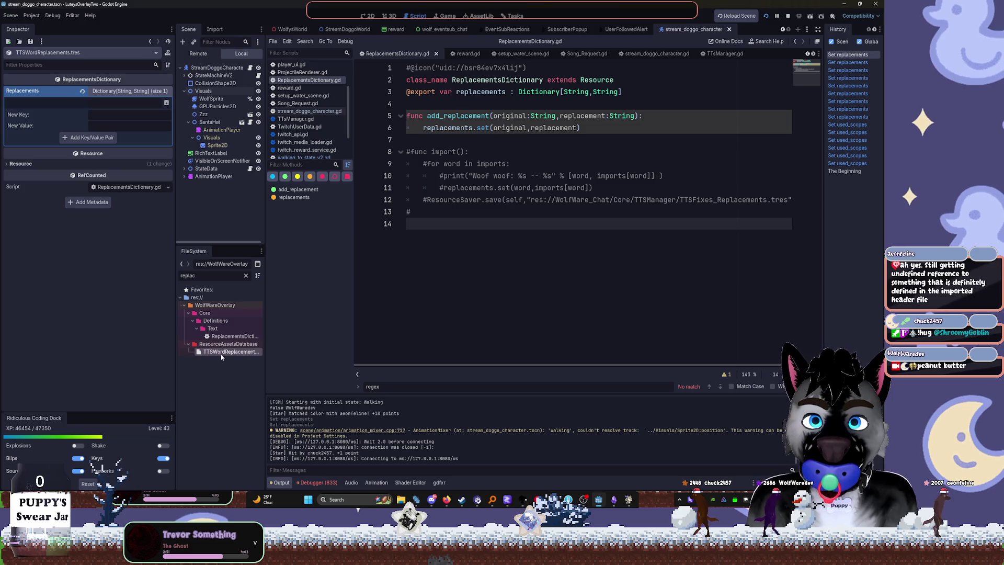
Stop the running overlay and select the commented import block in the ReplacementsDictionary script
click(787, 16)
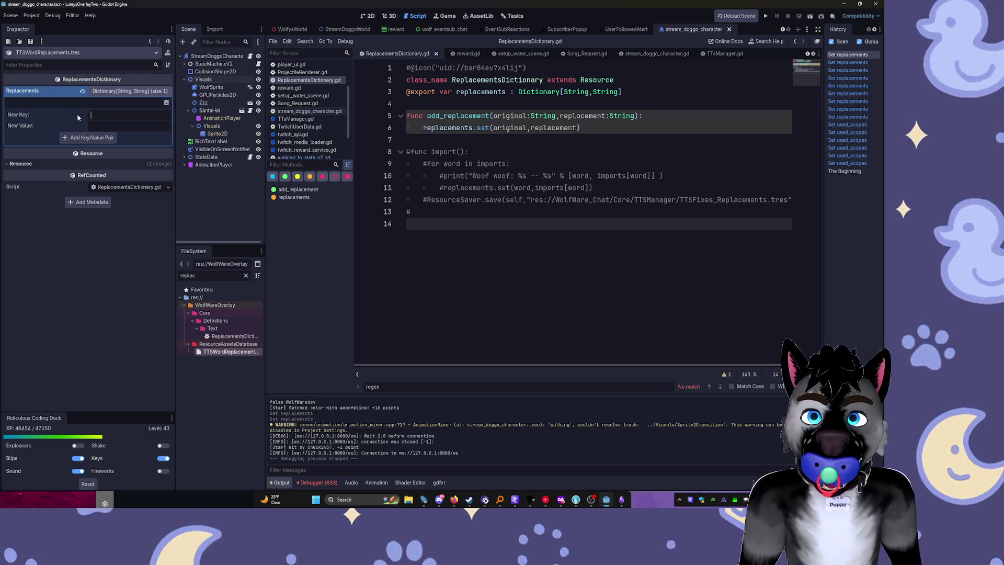
click(226, 339)
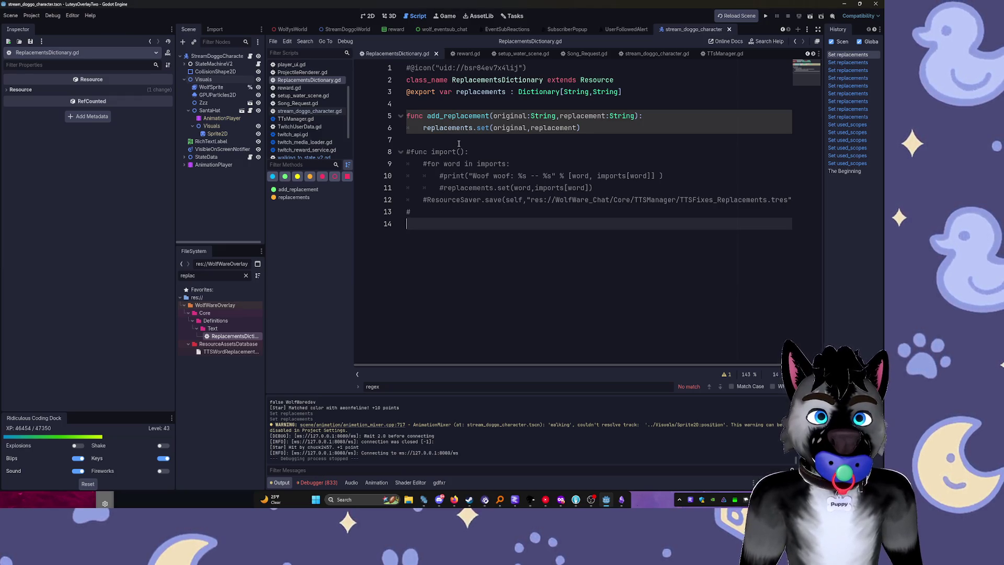
double_click(684, 201)
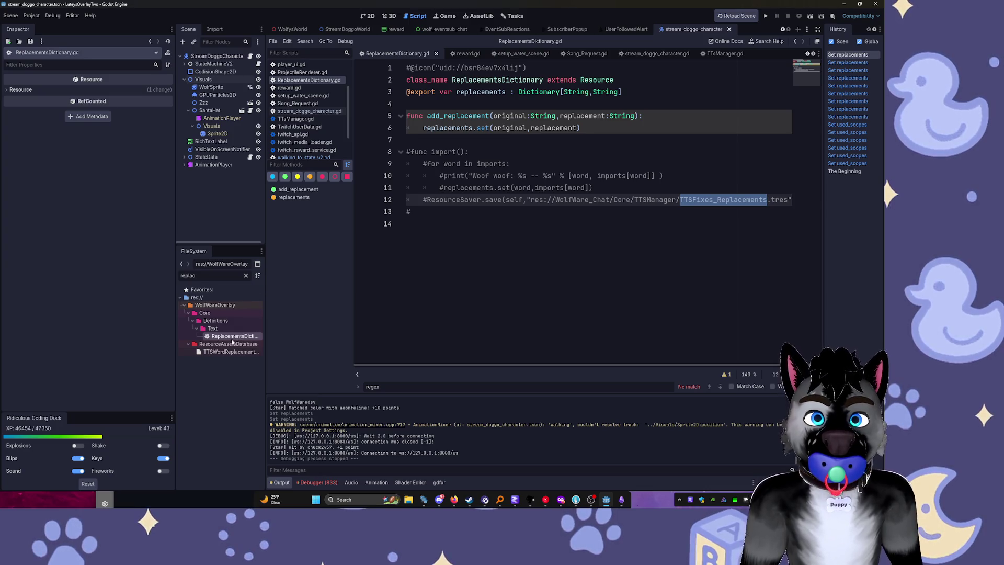
click(228, 354)
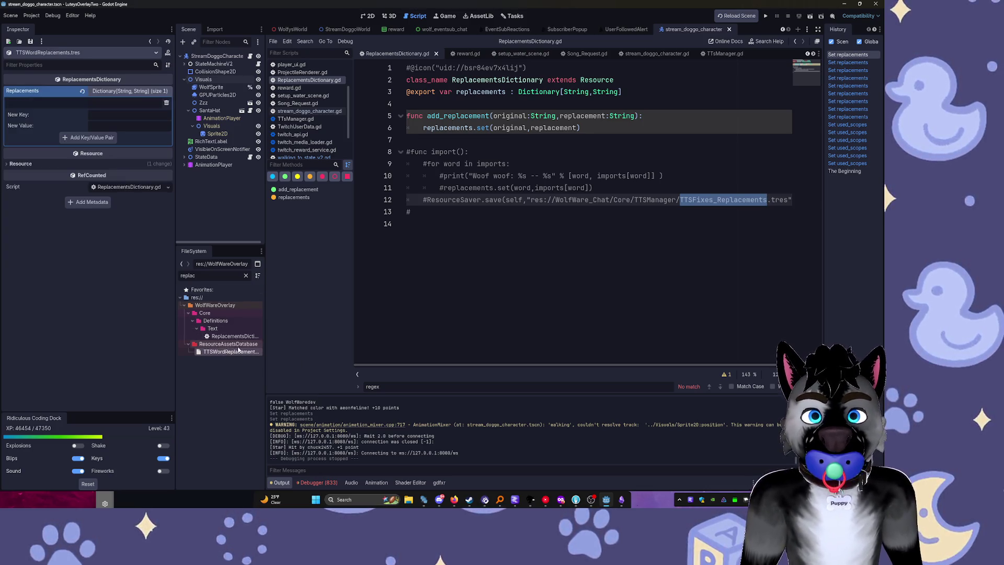
click(489, 233)
click(410, 139)
shift+click(502, 225)
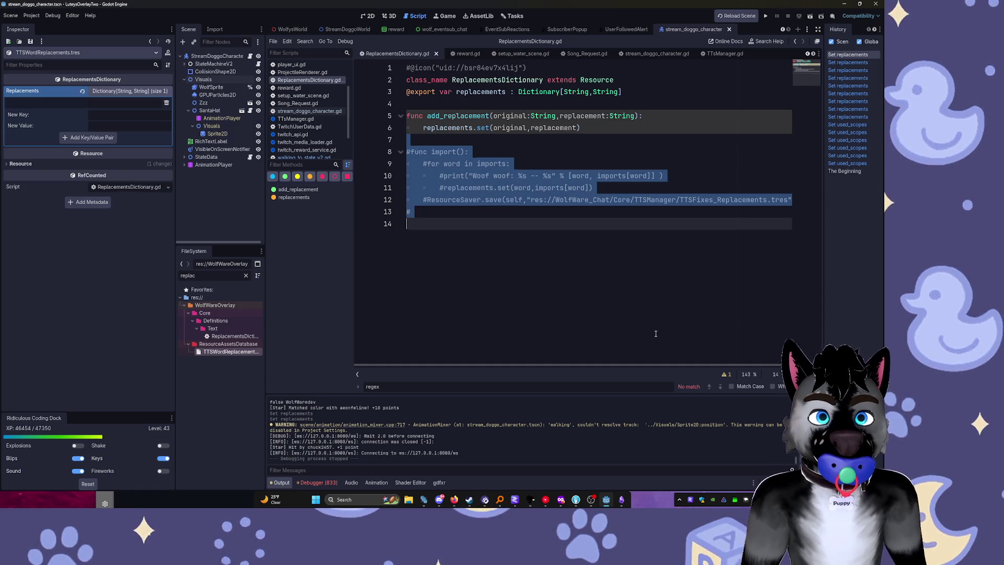
Delete the commented-out import function, try a 'toasme' key in the dictionary, and save everything
key(BackSpace)
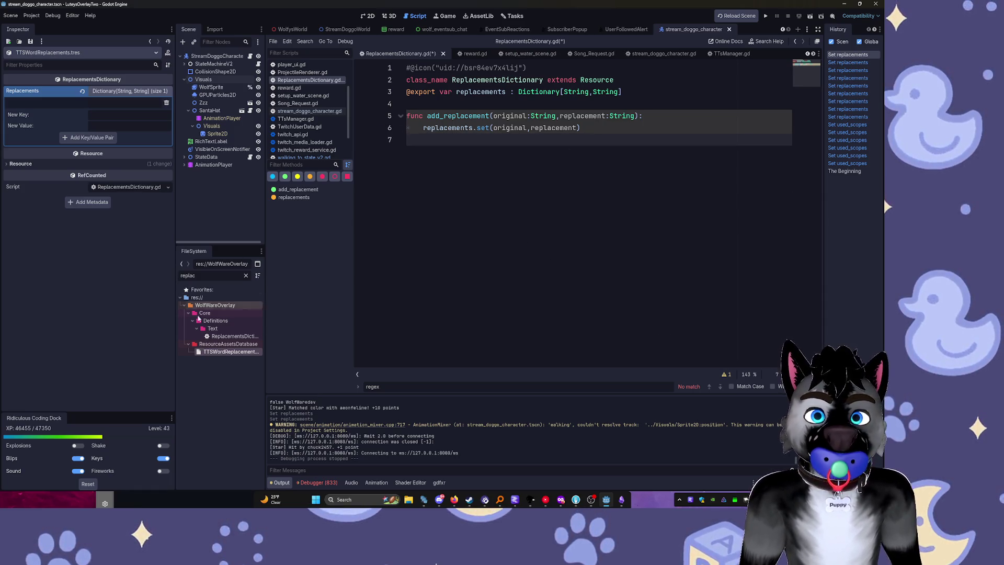
click(225, 341)
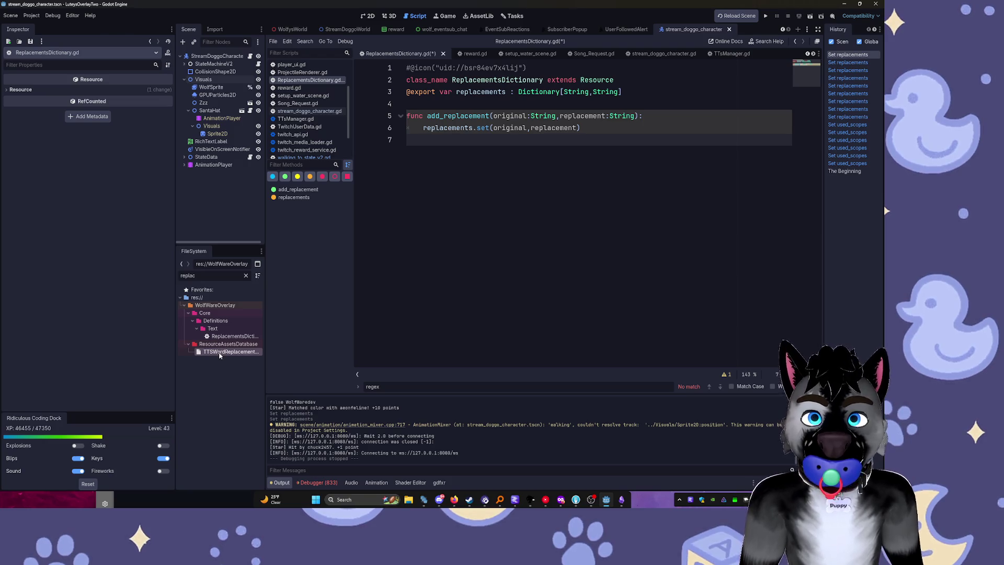
click(217, 352)
click(125, 115)
text(toasty)
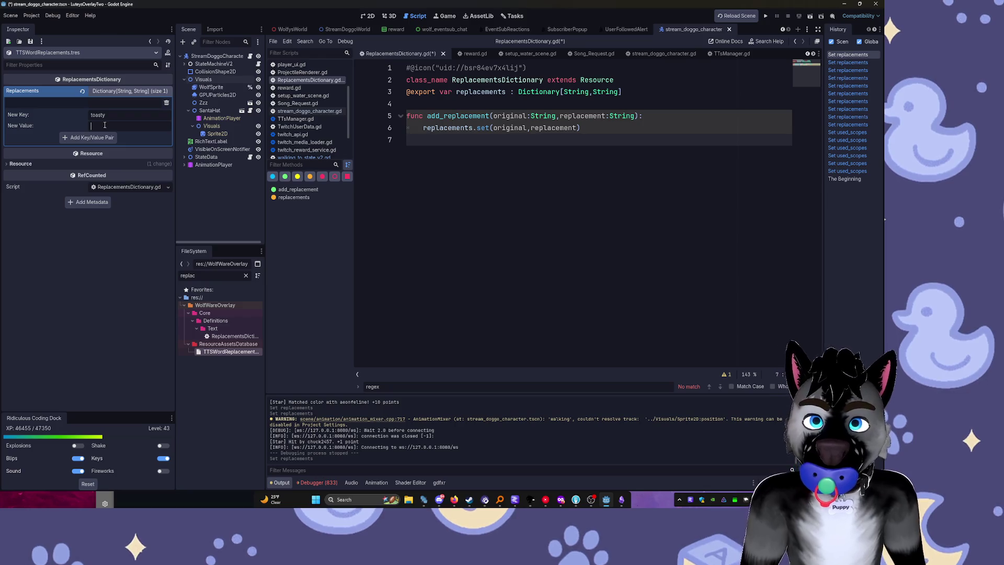
text(meow)
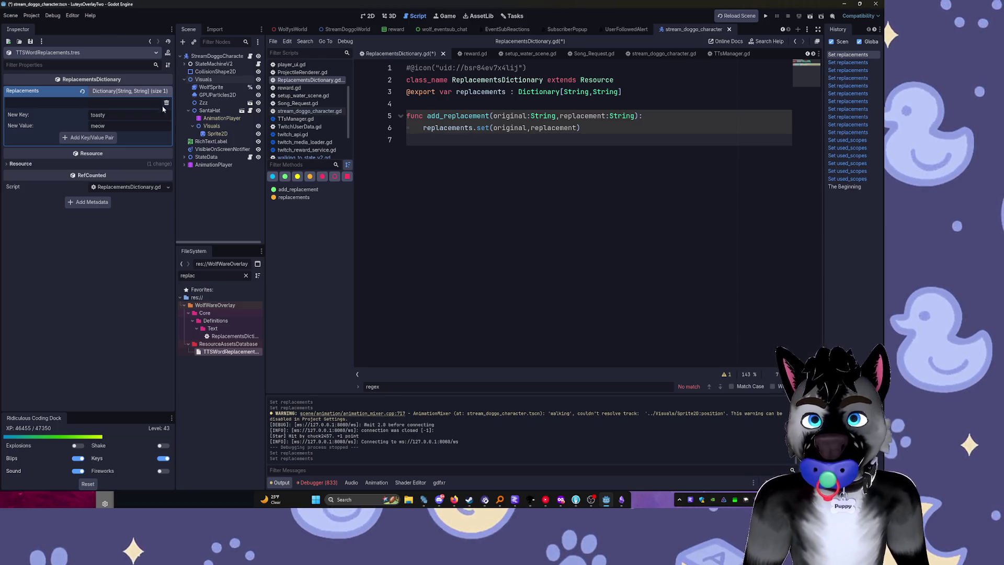
key(ctrl+s)
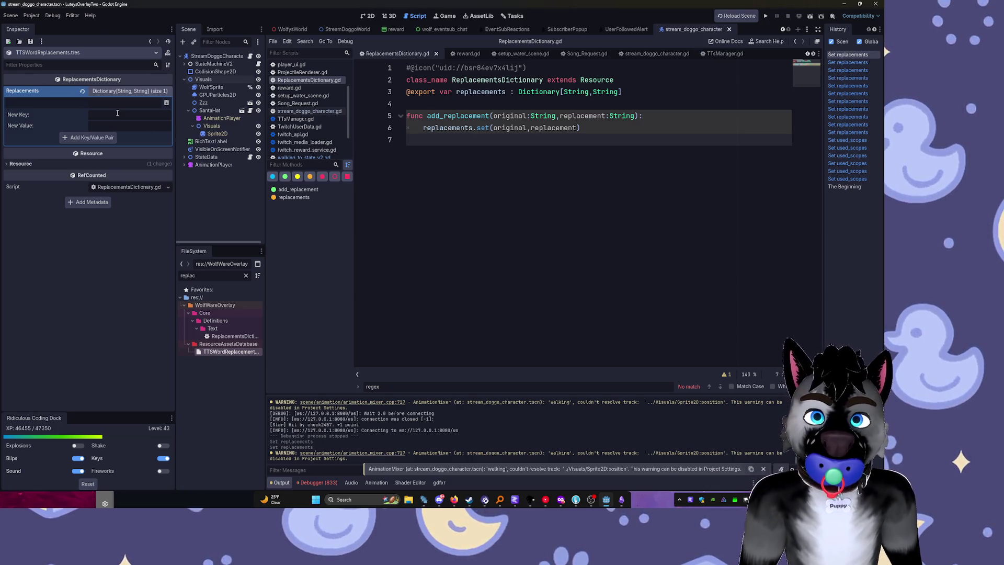
key(ctrl+shift+p)
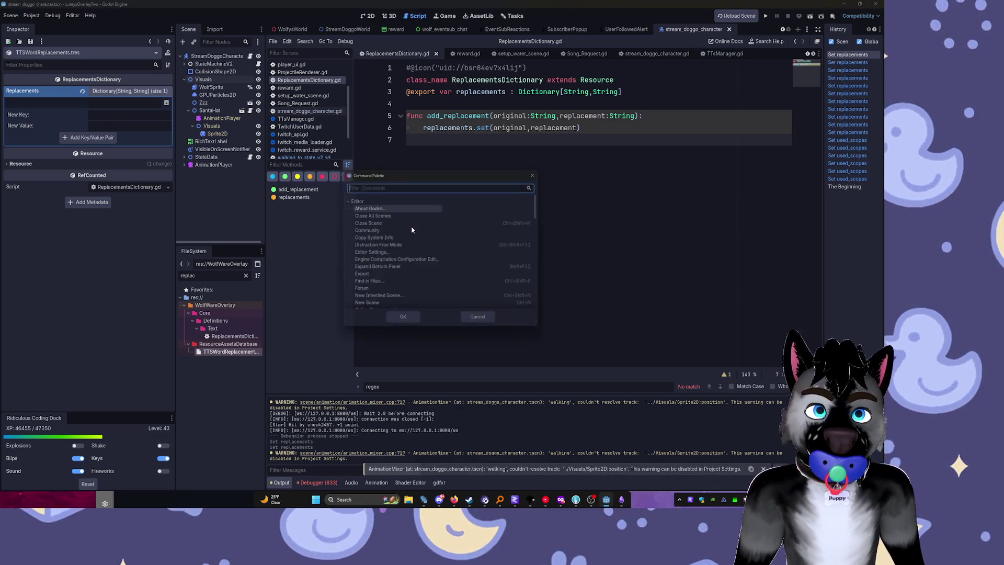
Search the whole project for 'replacements' and enlarge the results panel to show all matches
text(replacem)
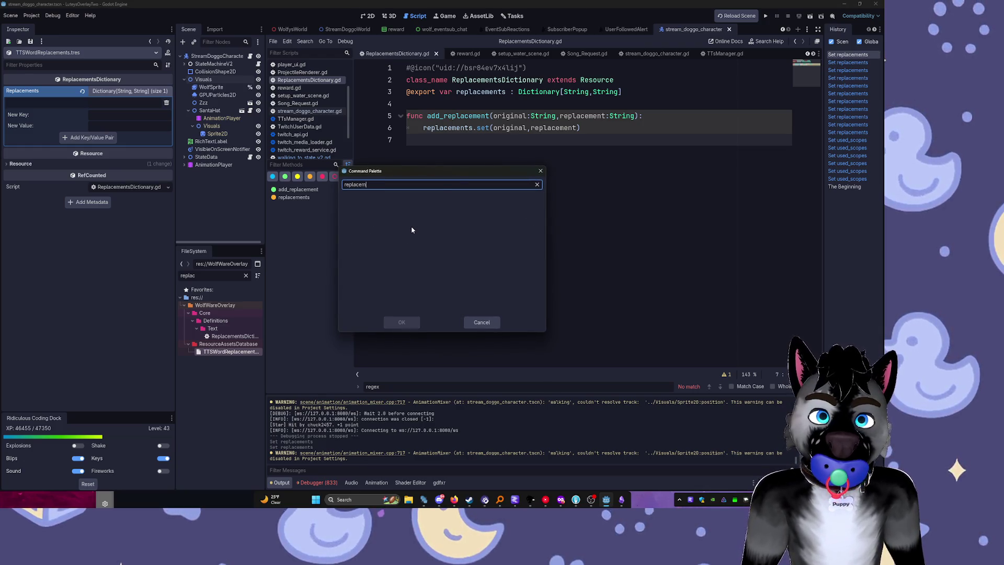
key(Escape)
key(ctrl+shift+f)
text(replacements)
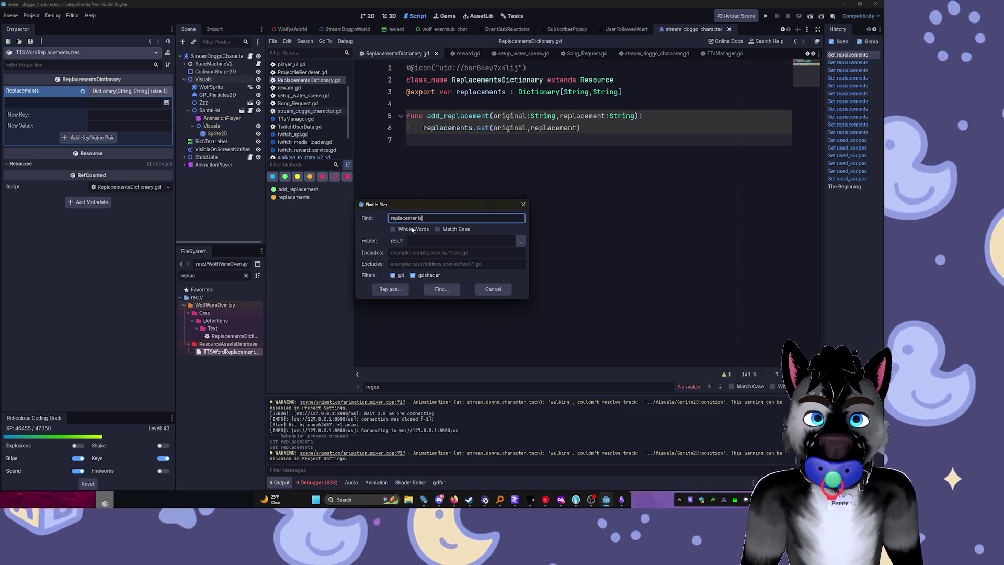
key(Return)
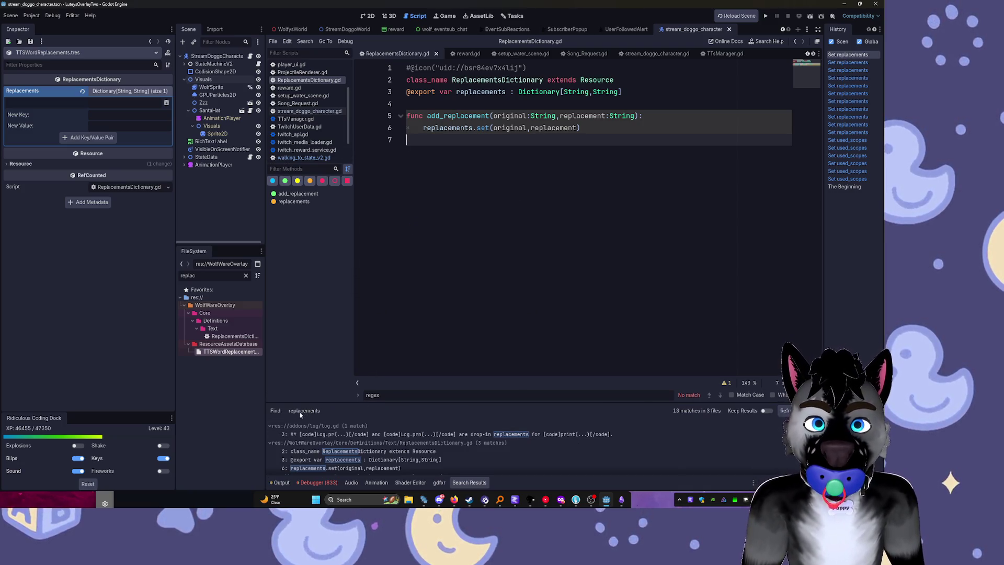
drag(317, 404, 334, 280)
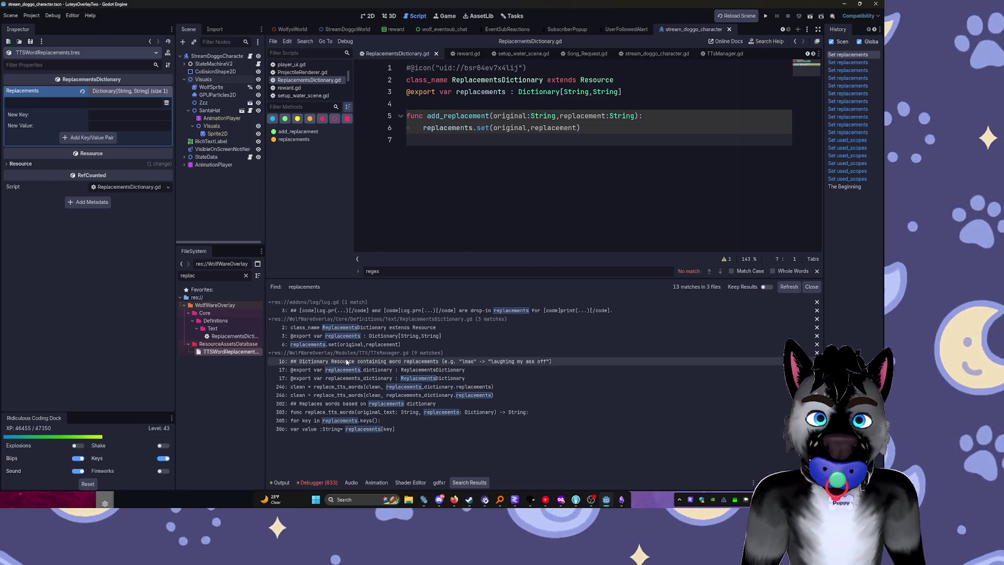
Step through TTSManager.gd's replacements matches on lines 16, 17, 246 and 306, ending at replace_tts_words
click(346, 362)
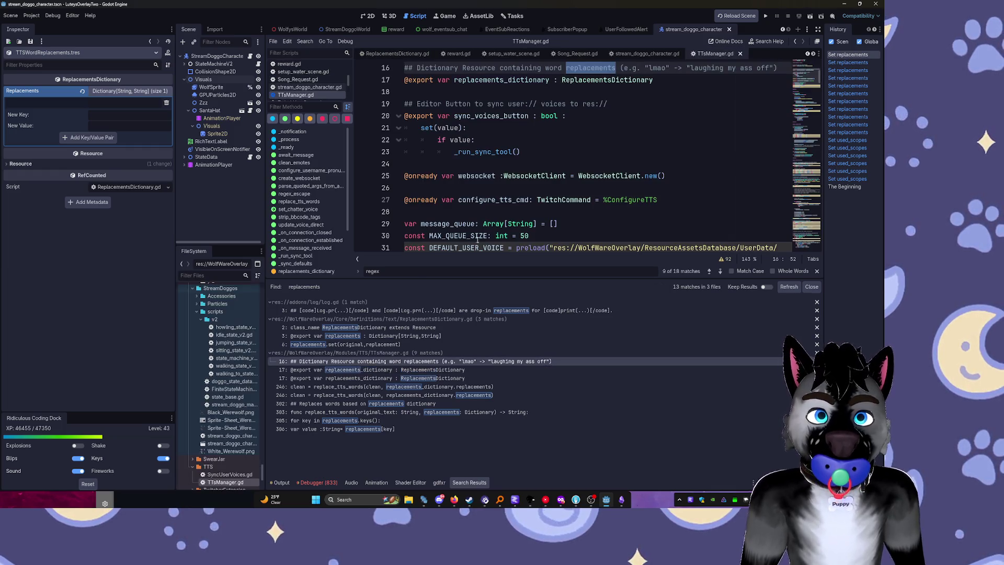
drag(534, 280, 535, 350)
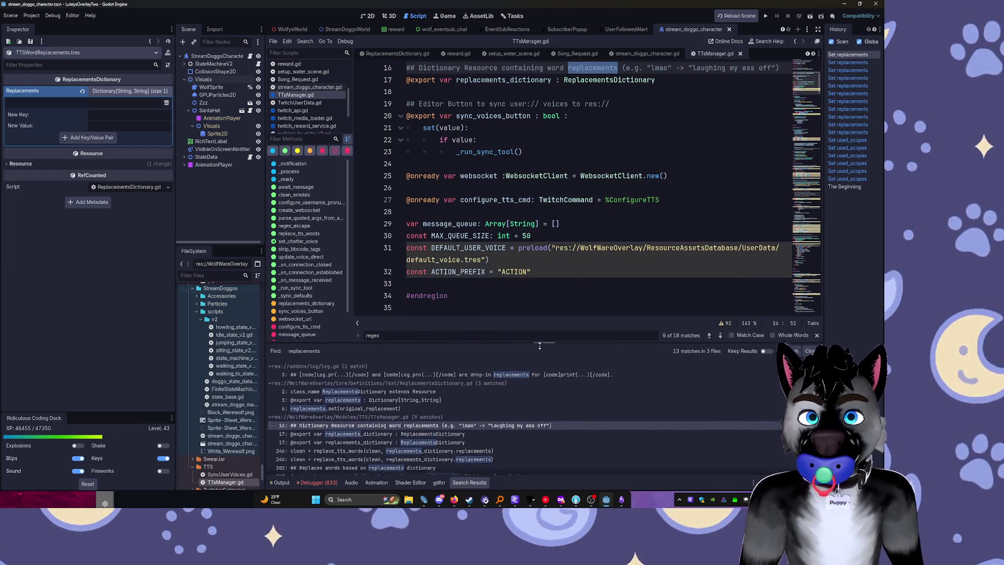
click(380, 440)
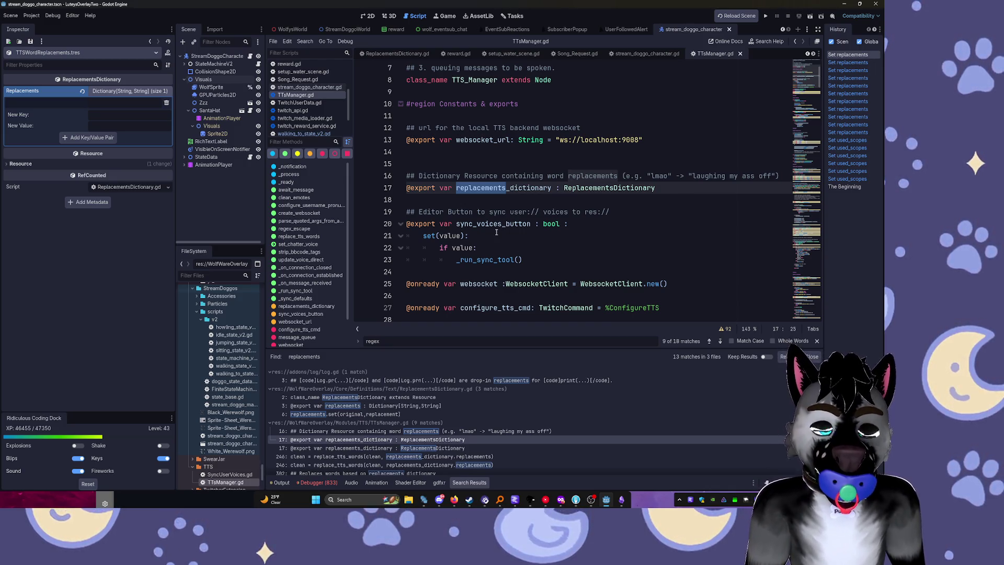
click(425, 451)
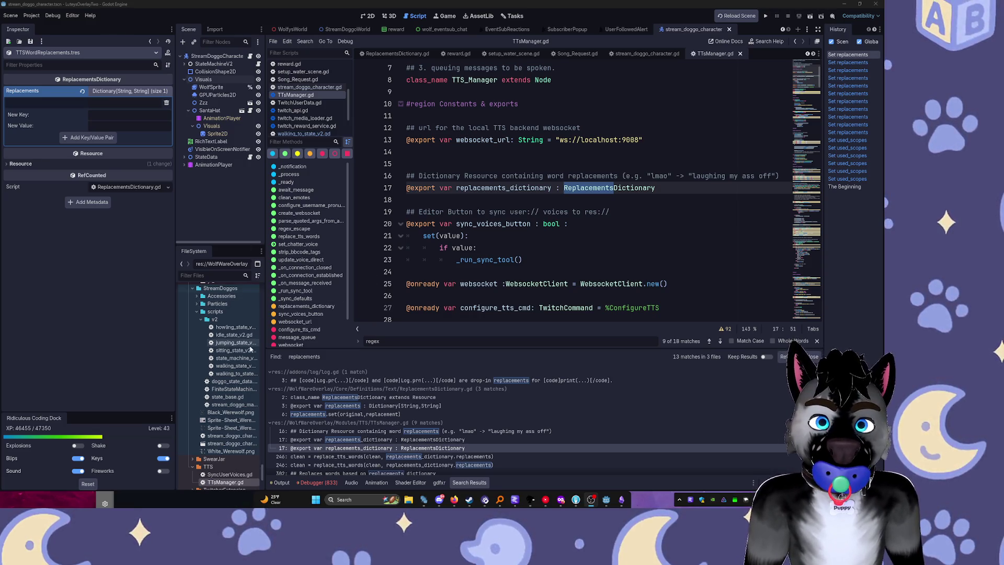
click(385, 464)
scroll(373, 467, down, 1)
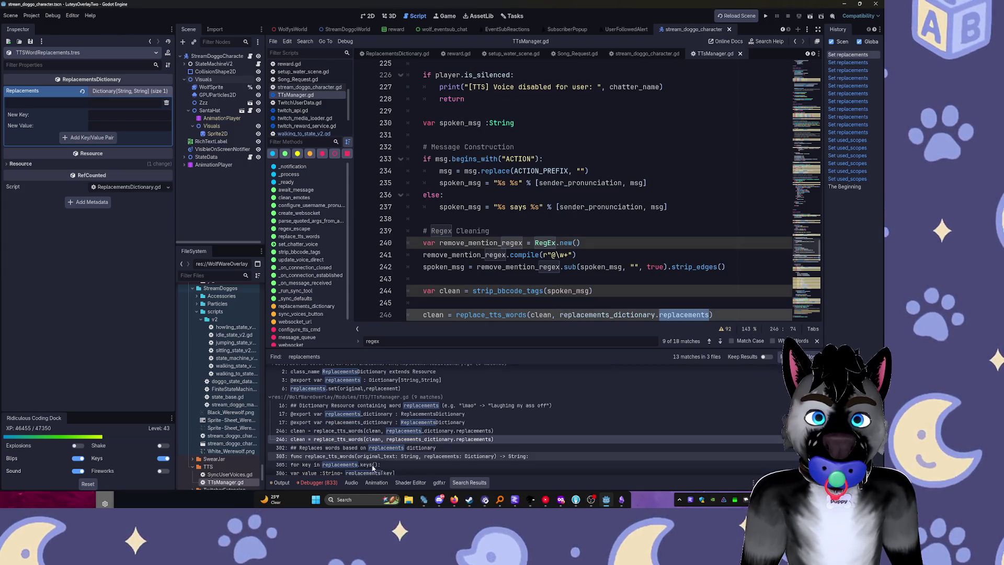
scroll(355, 468, down, 1)
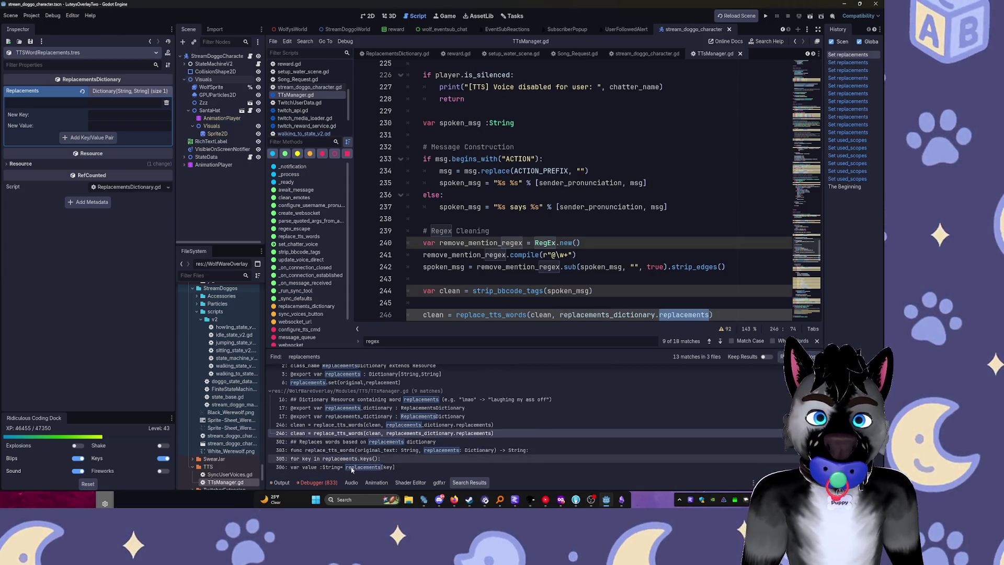
click(355, 468)
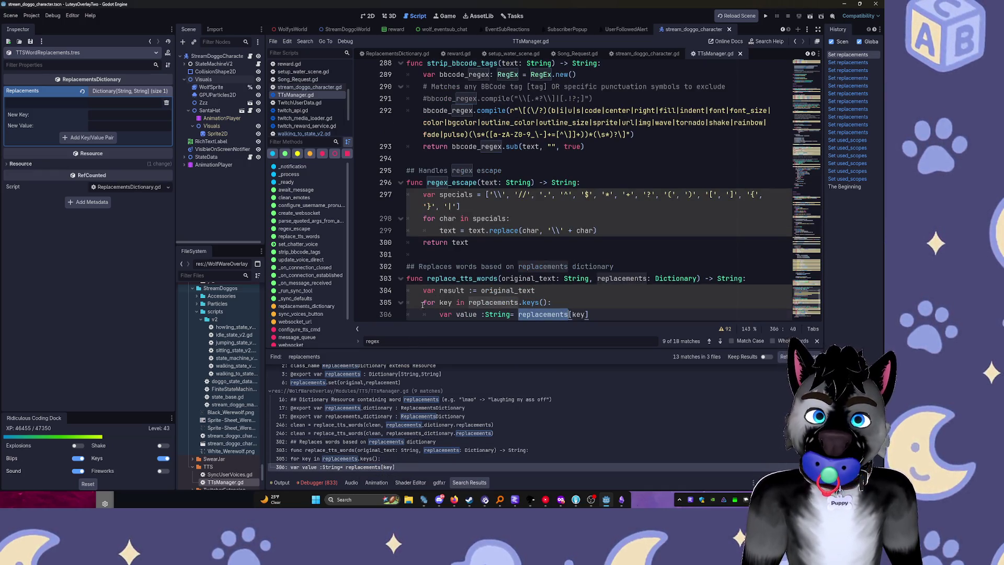
scroll(485, 236, down, 3)
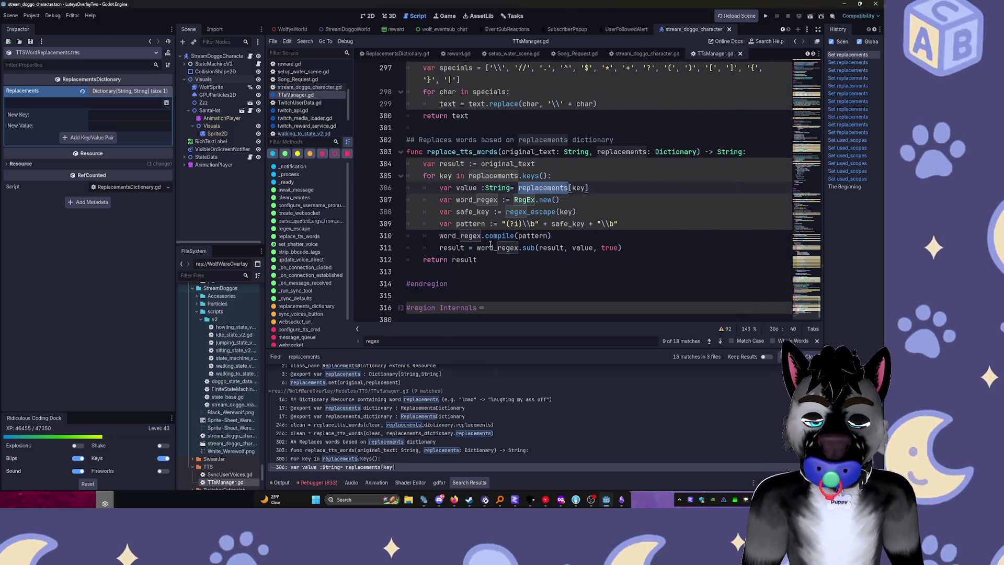
ctrl+scroll(490, 244, down, 1)
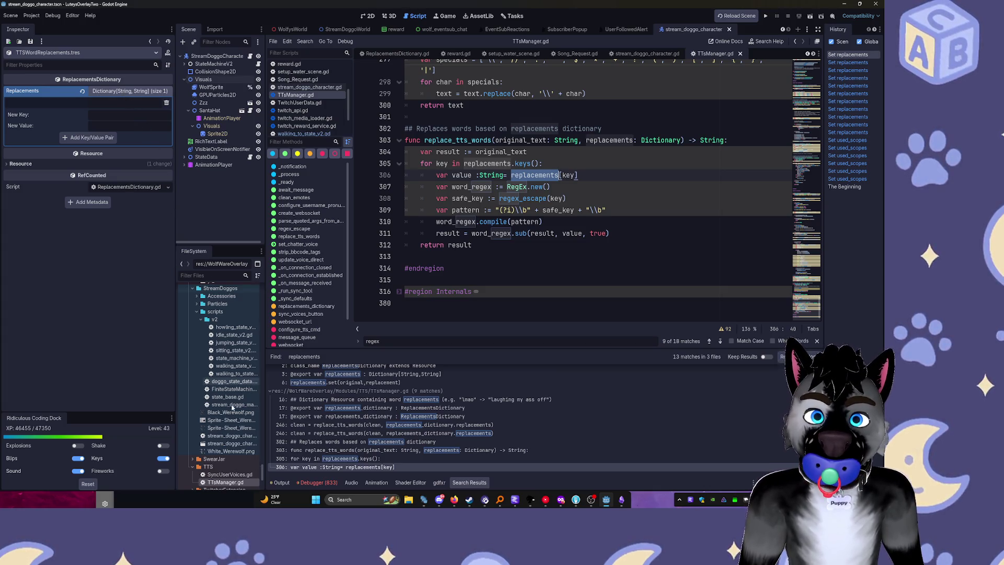
scroll(218, 314, down, 5)
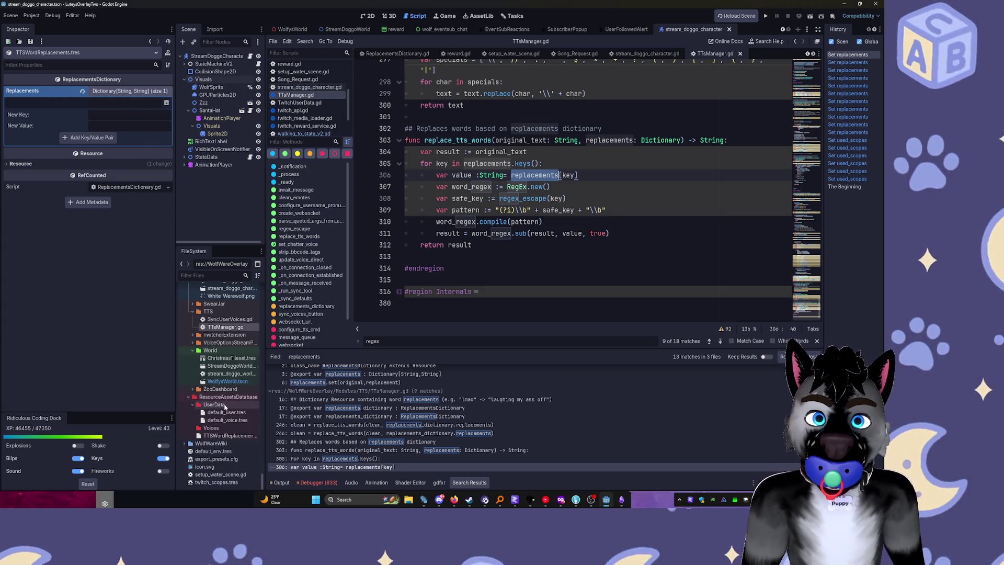
click(225, 436)
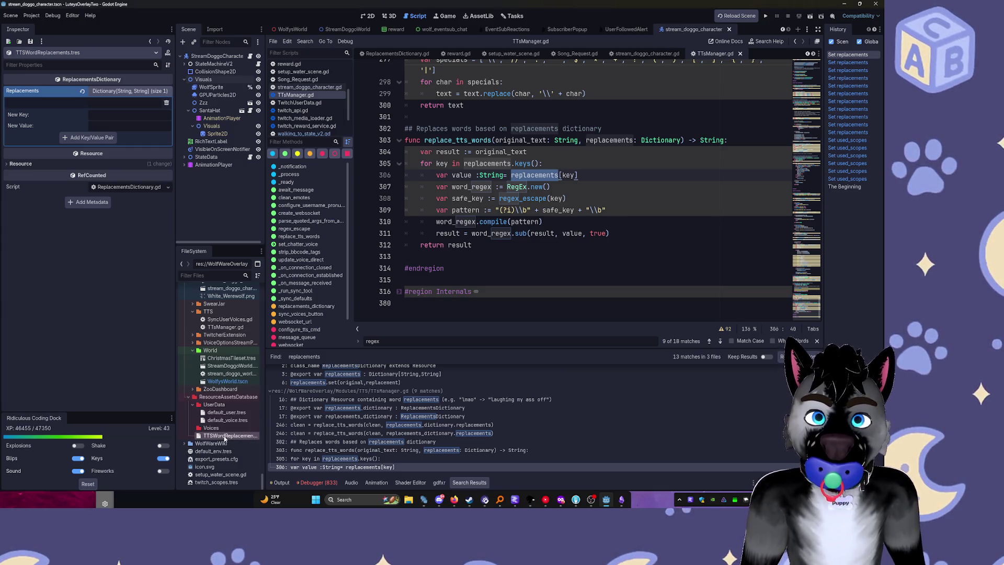
click(206, 157)
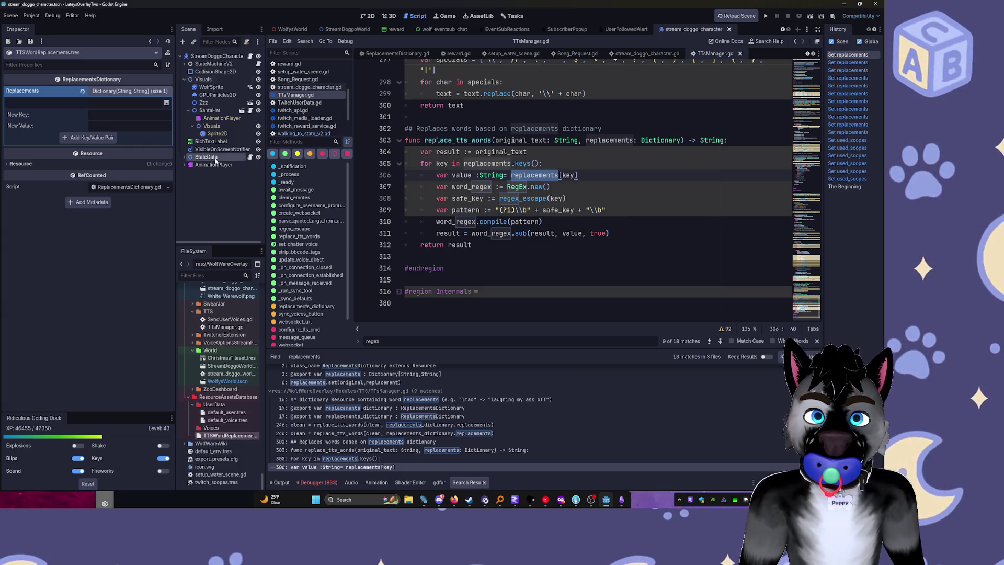
click(222, 436)
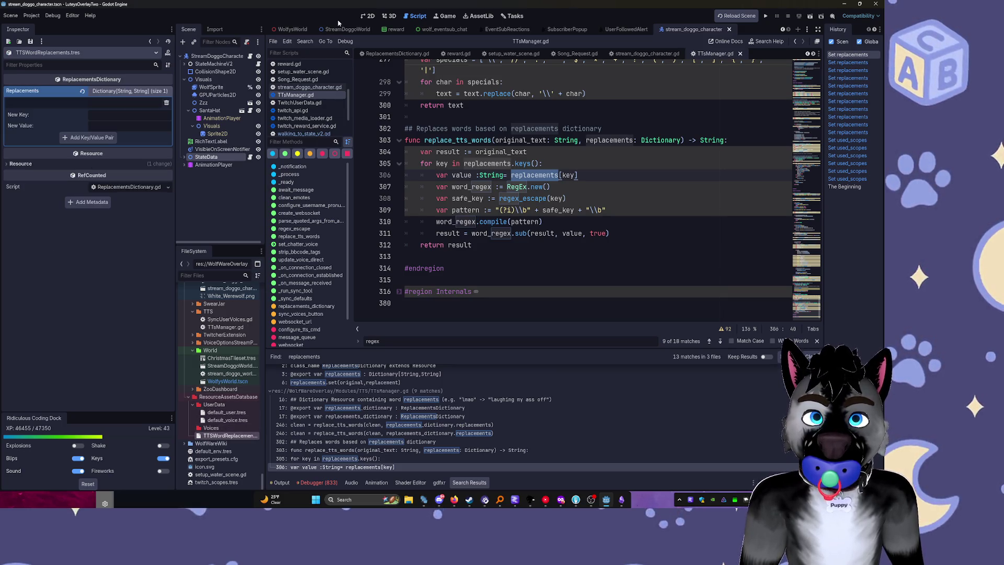
right_click(207, 437)
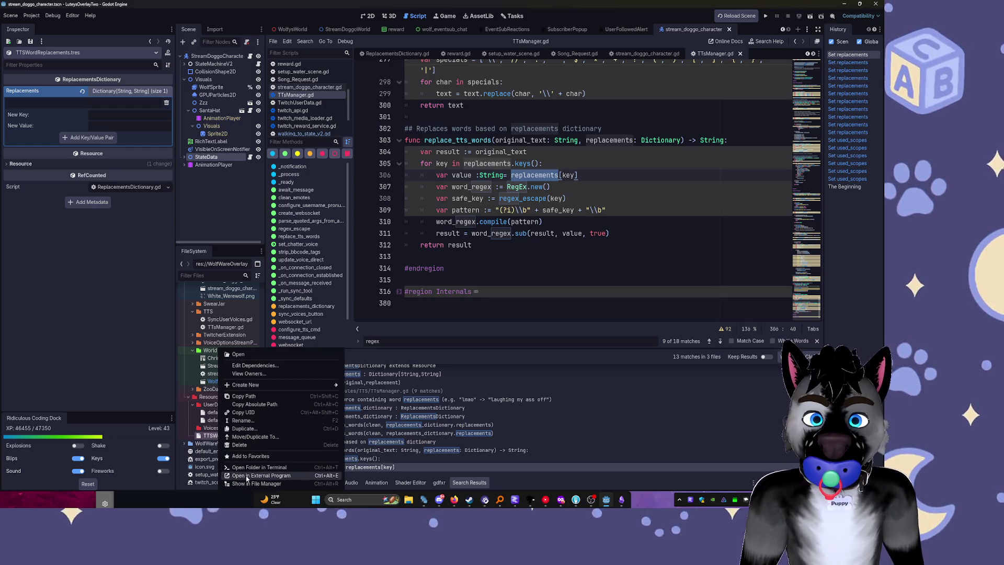
click(246, 445)
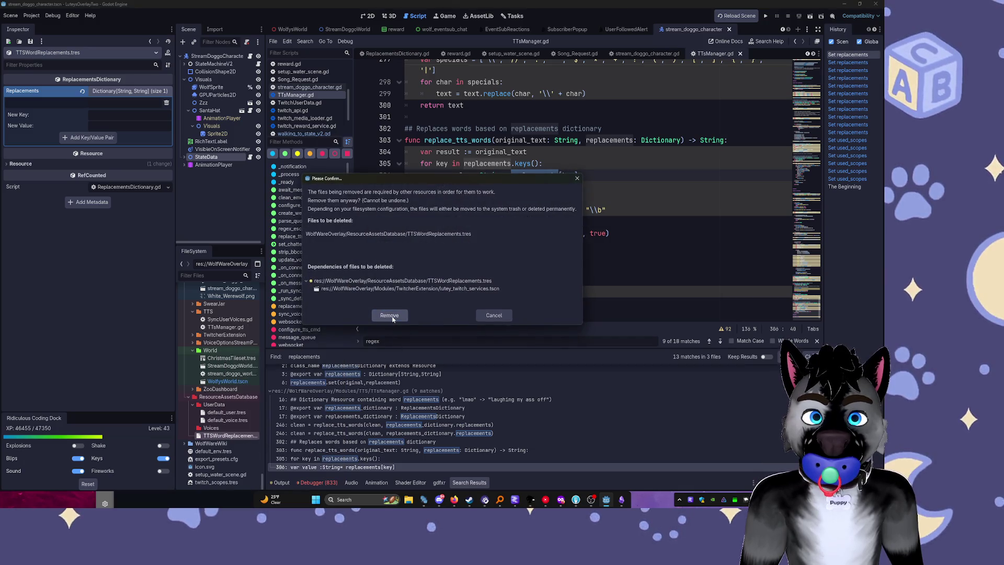
click(505, 316)
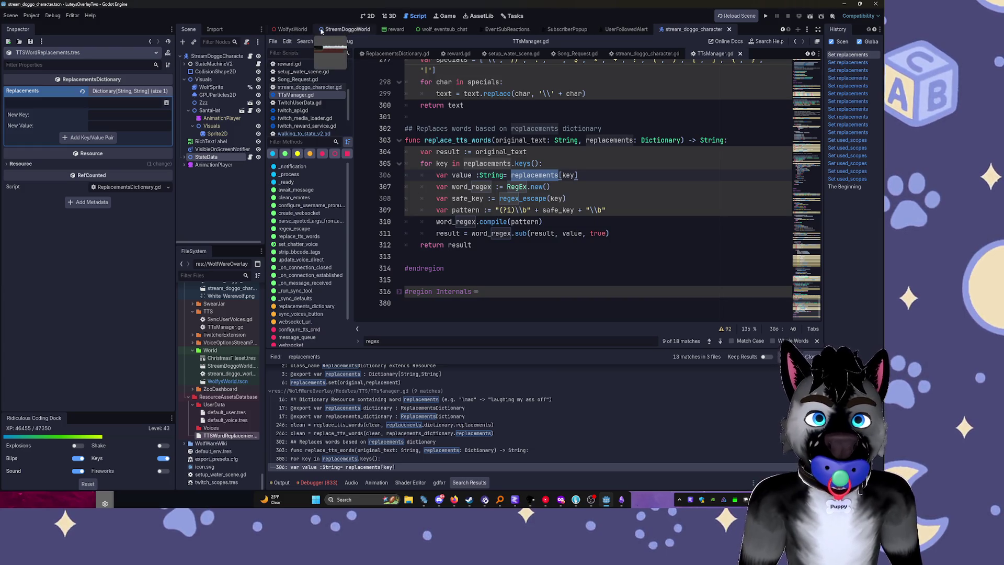
scroll(623, 32, up, 3)
click(337, 30)
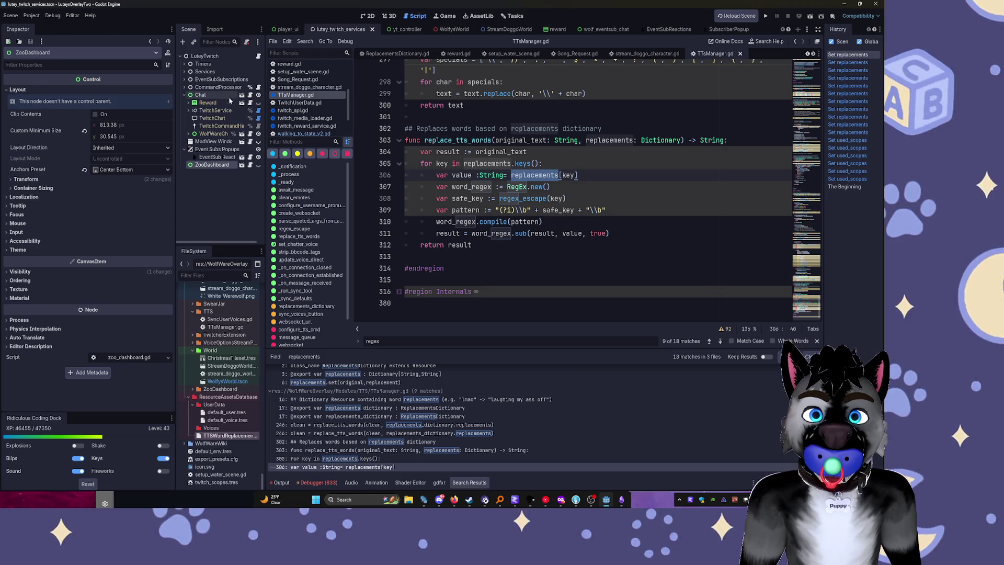
Switch to the reward scene's script and scroll TTSManager.gd down to the _process message-queue code
click(365, 17)
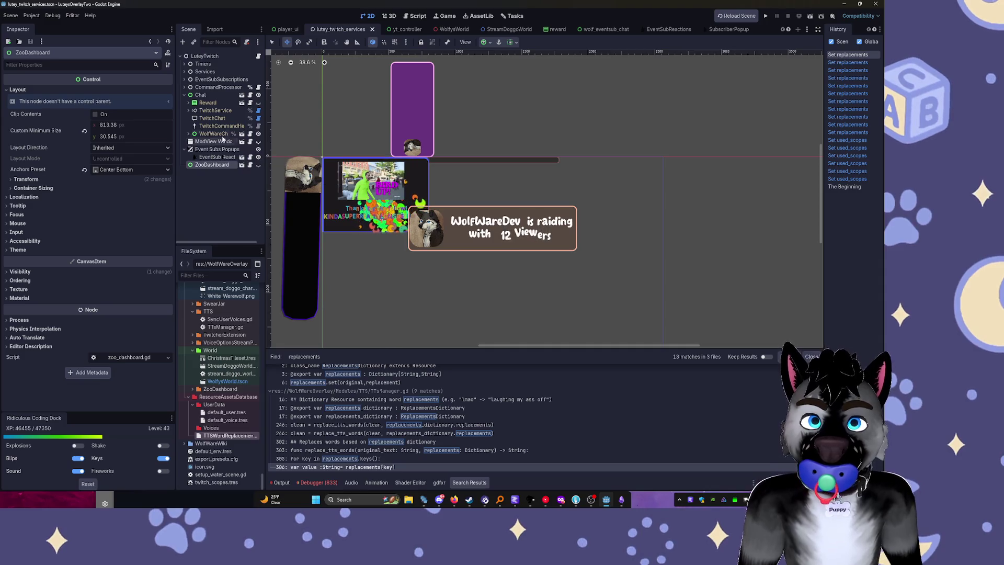
scroll(340, 199, up, 3)
click(555, 28)
scroll(620, 181, down, 5)
scroll(620, 180, down, 3)
scroll(620, 181, down, 2)
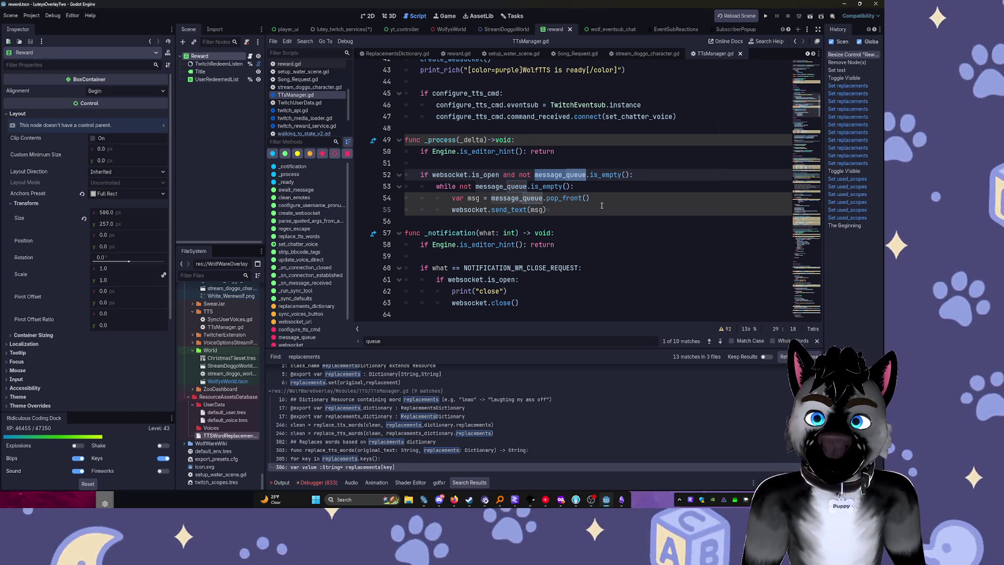
Run the project and bring up the Obsidian Sog Station Bonuses note
click(768, 17)
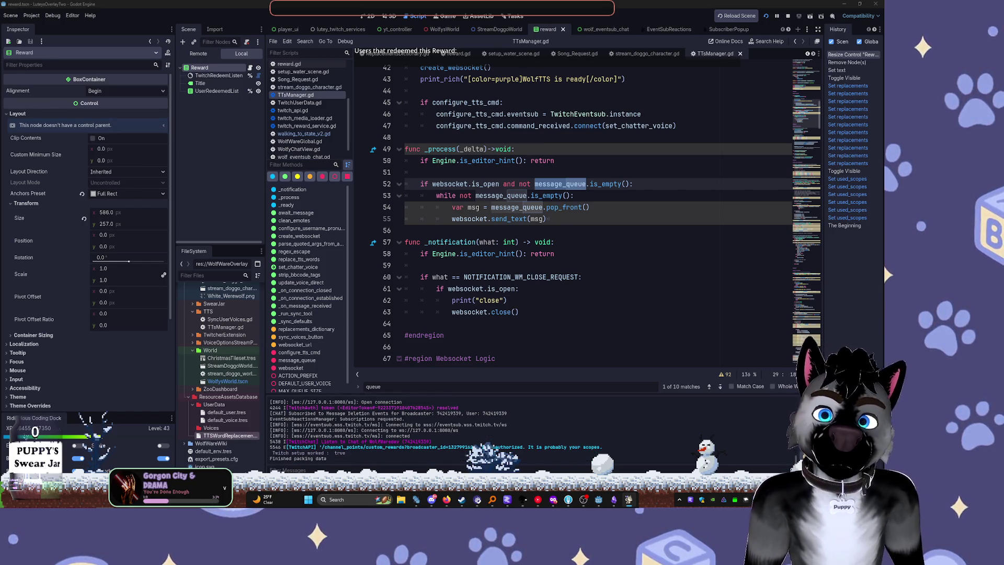
click(614, 500)
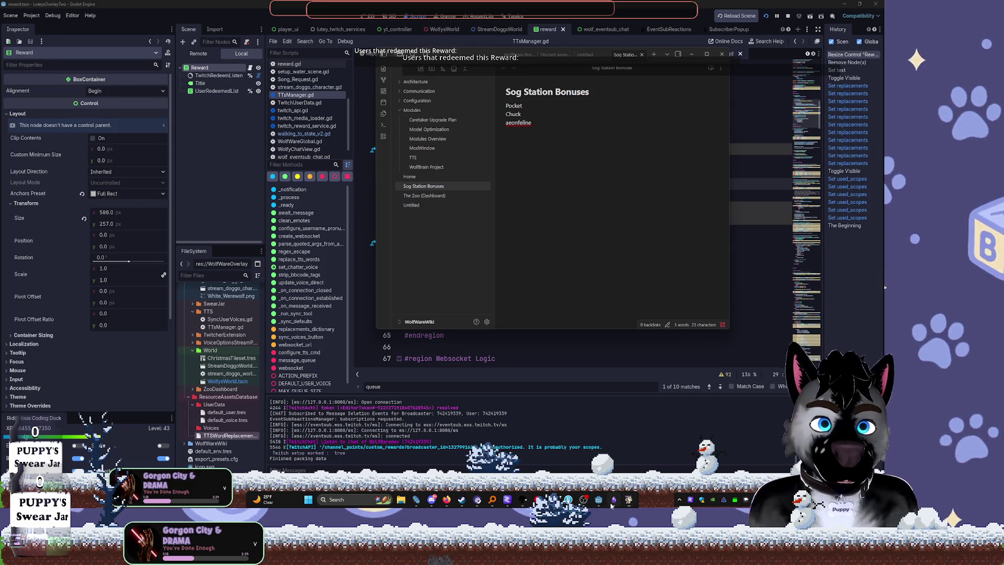
Delete all three viewer names from the Sog Station Bonuses note and close Obsidian
key(ctrl+a)
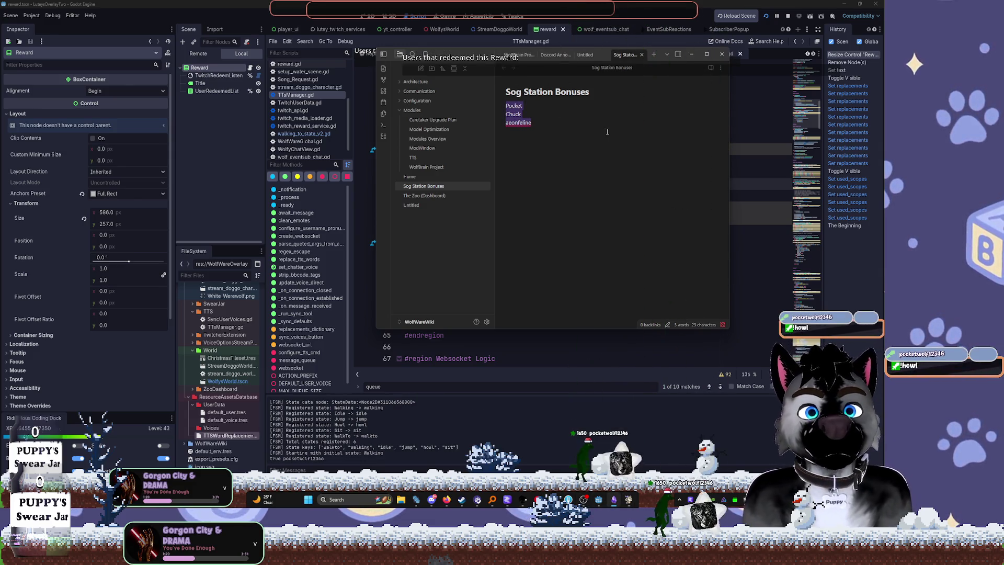
key(BackSpace)
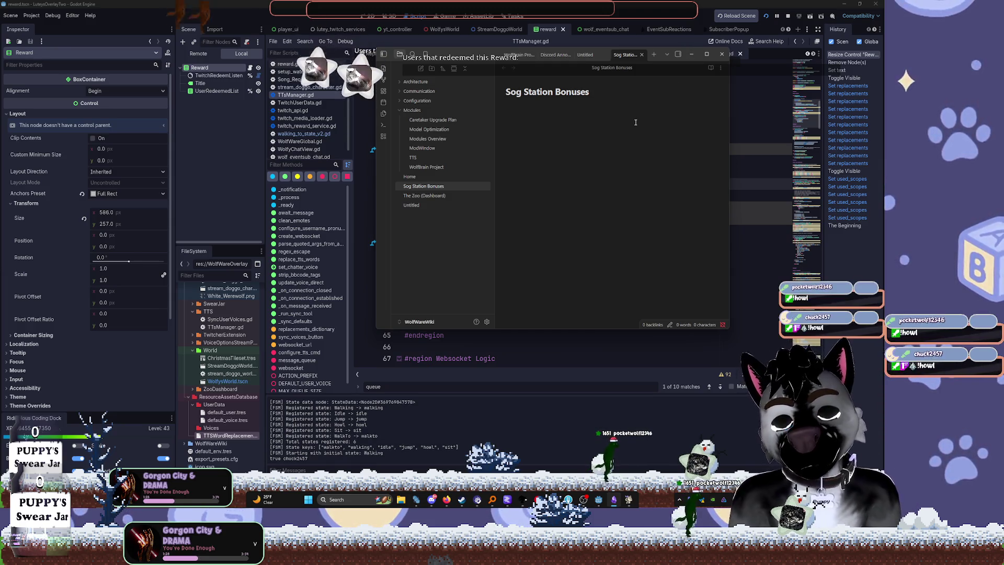
click(614, 400)
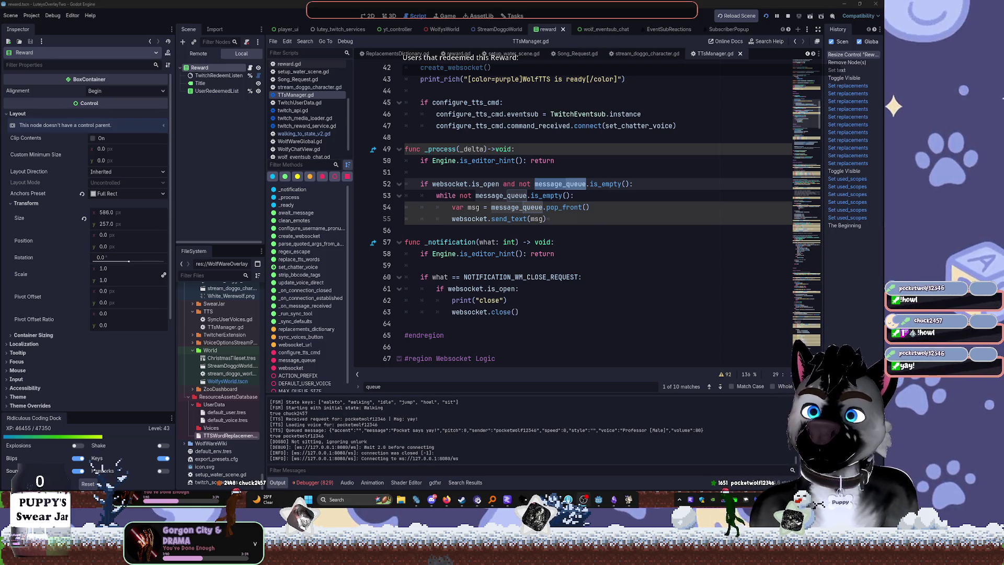
Replace print_rich with Log.pr in the WolfTTS ready message on line 43
click(553, 255)
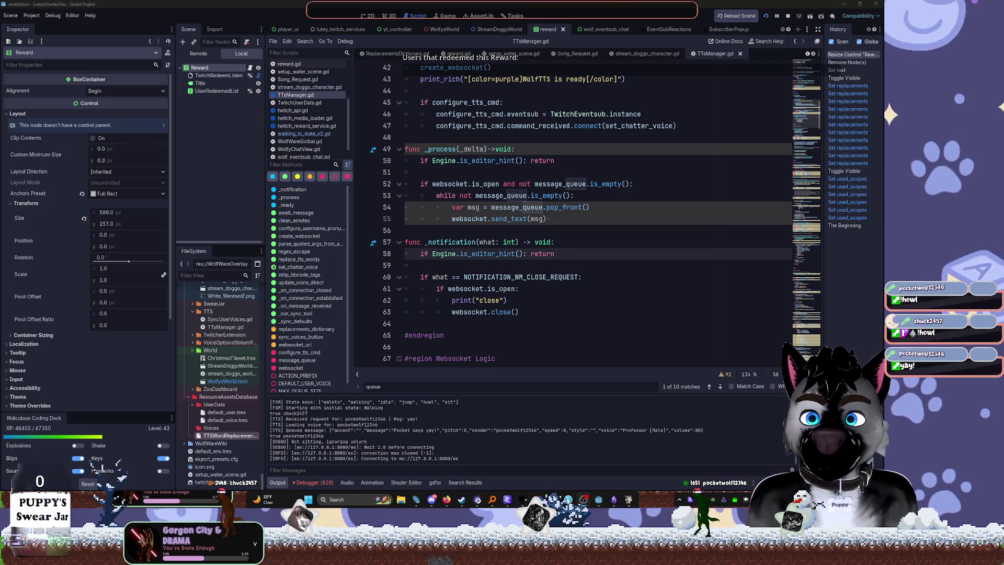
scroll(679, 237, up, 4)
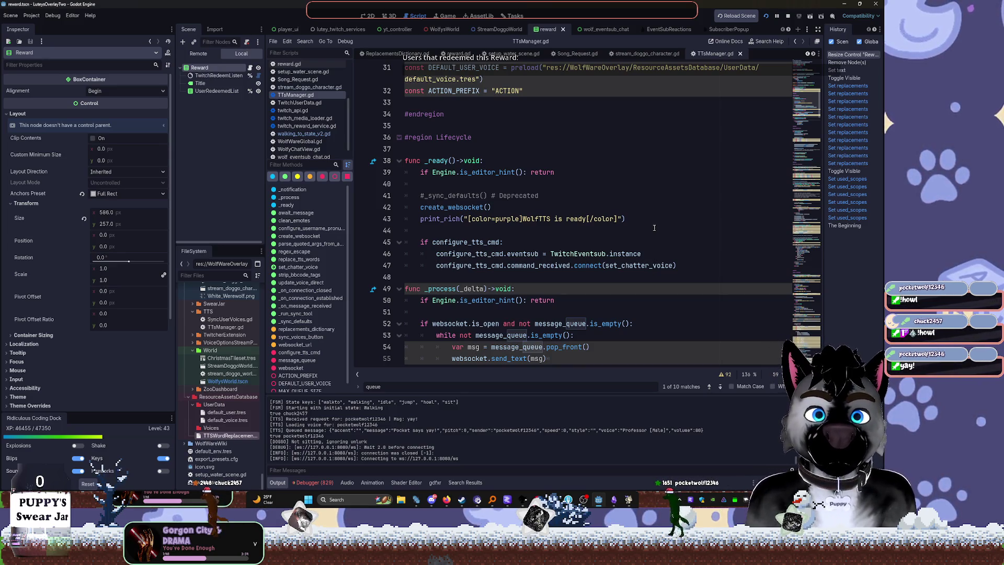
double_click(441, 220)
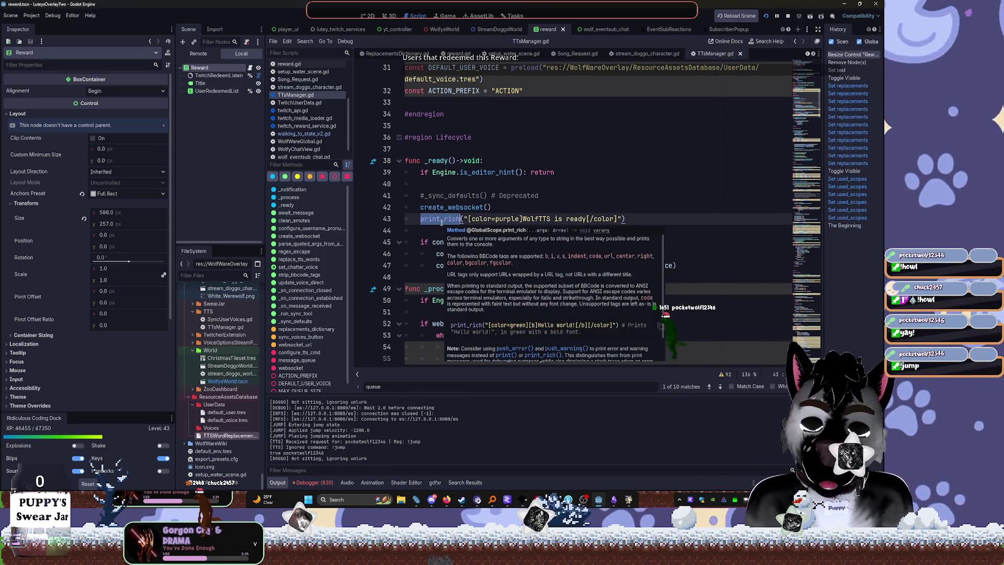
key(BackSpace)
text(Log.pr)
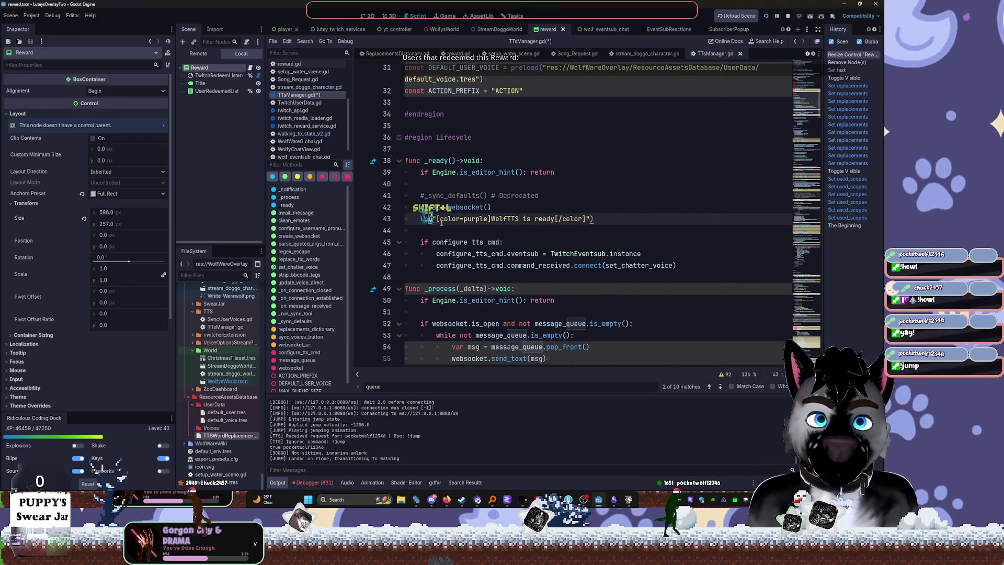
click(588, 187)
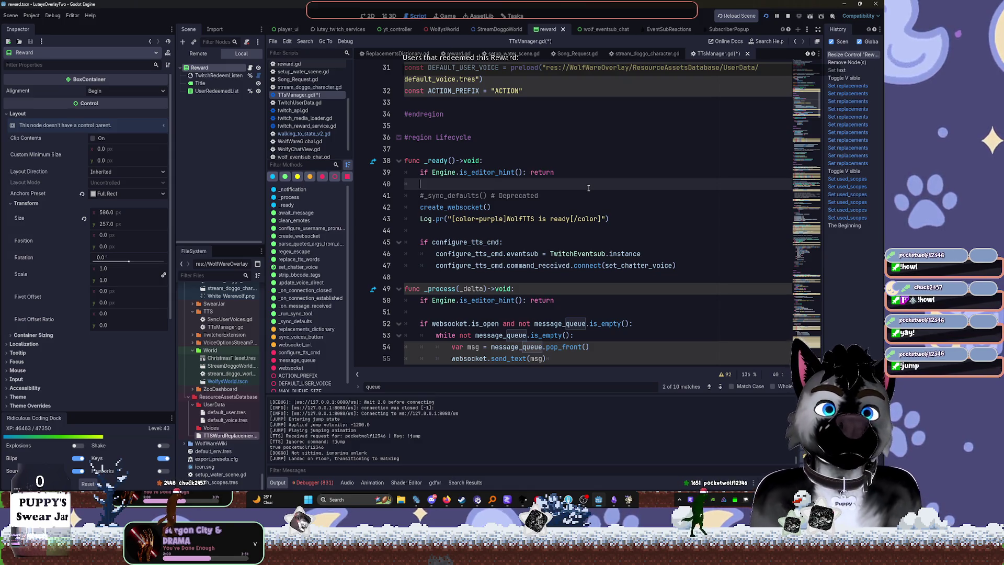
Fold the sync_voices_button setter block and switch to the 2D scene view
scroll(557, 193, up, 5)
scroll(557, 193, up, 6)
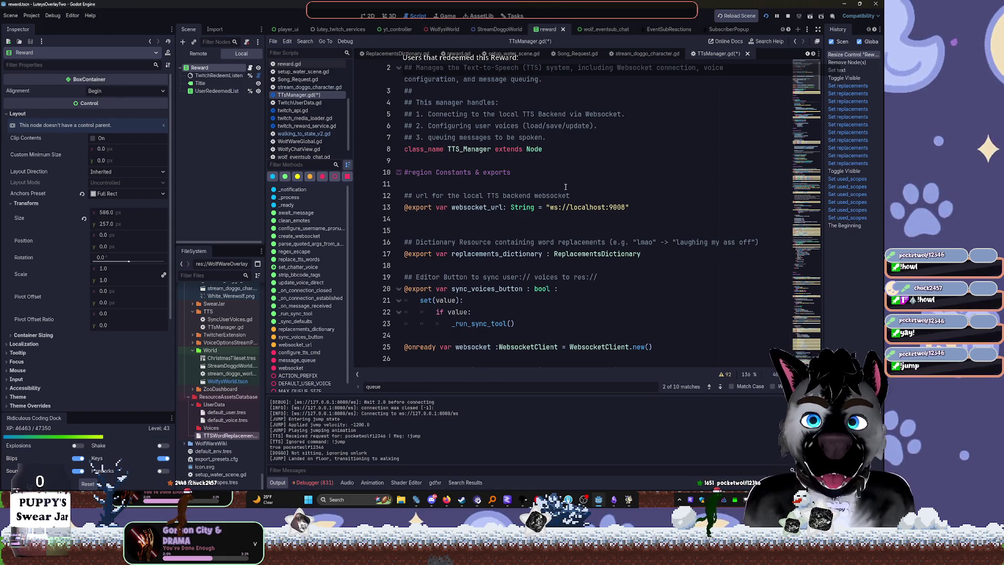
scroll(588, 195, up, 1)
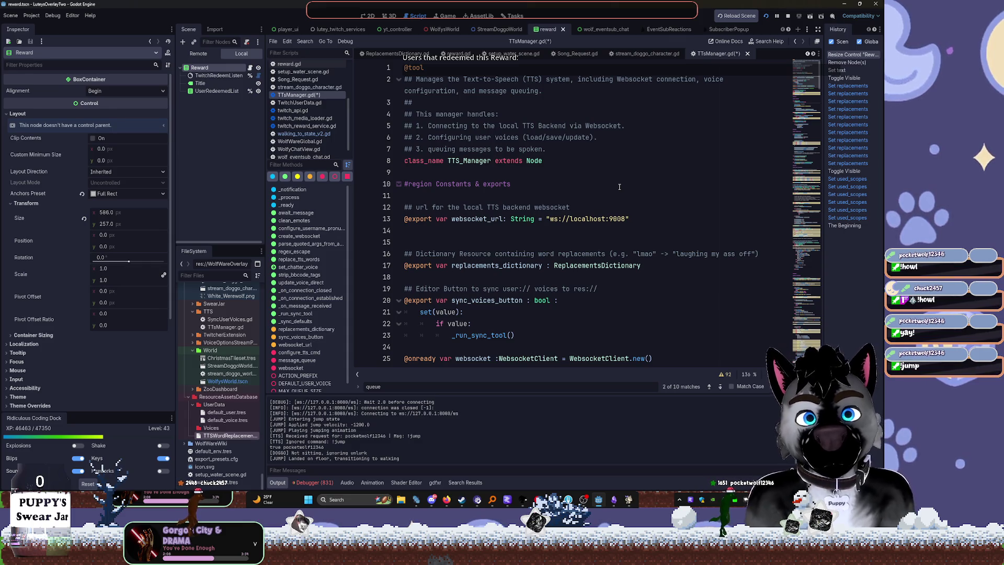
scroll(619, 186, down, 5)
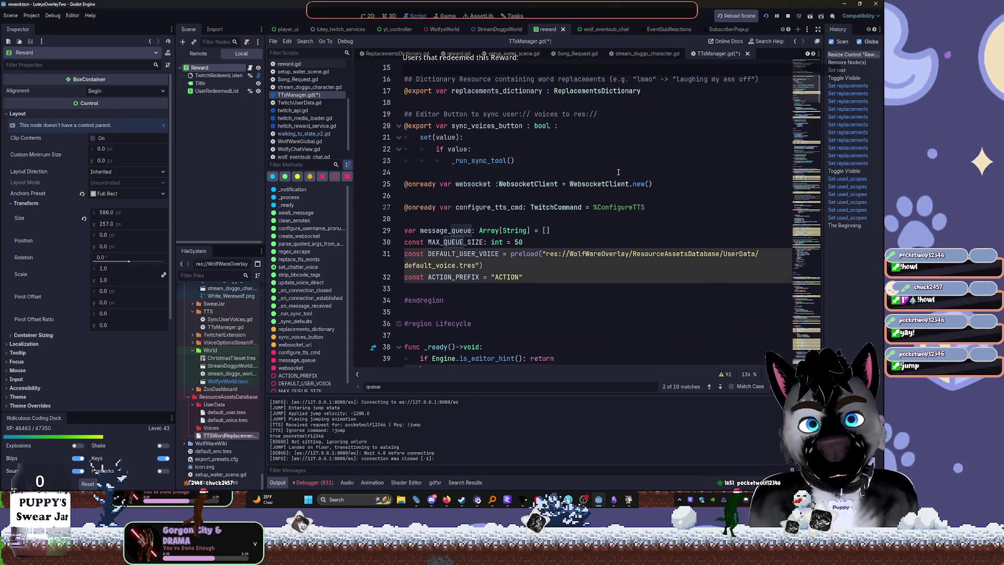
click(397, 126)
double_click(496, 91)
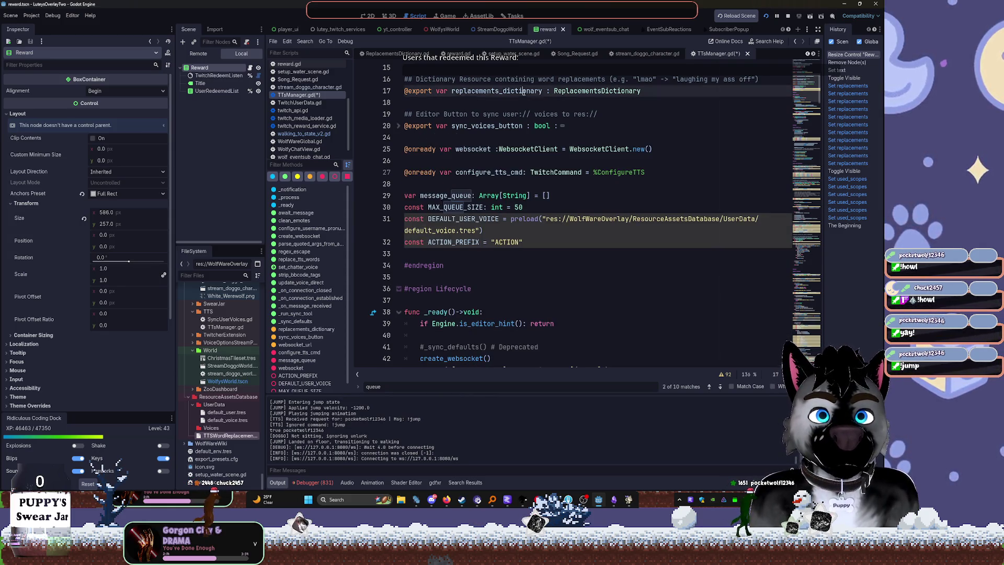
click(368, 16)
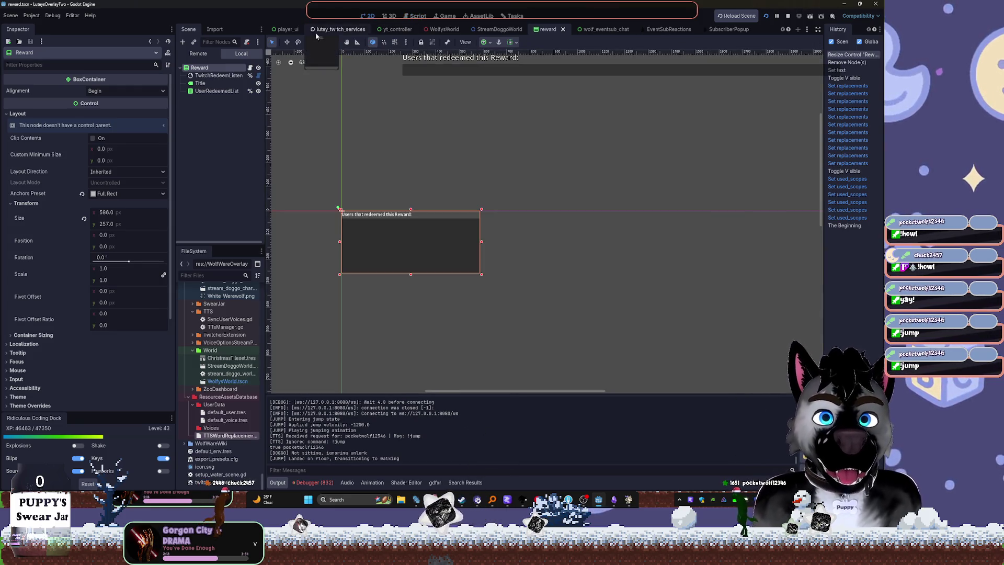
In lutey_twitch_services, undo the accidental TwitchCommandHelp reparent and collapse the command and Chat branches
click(338, 29)
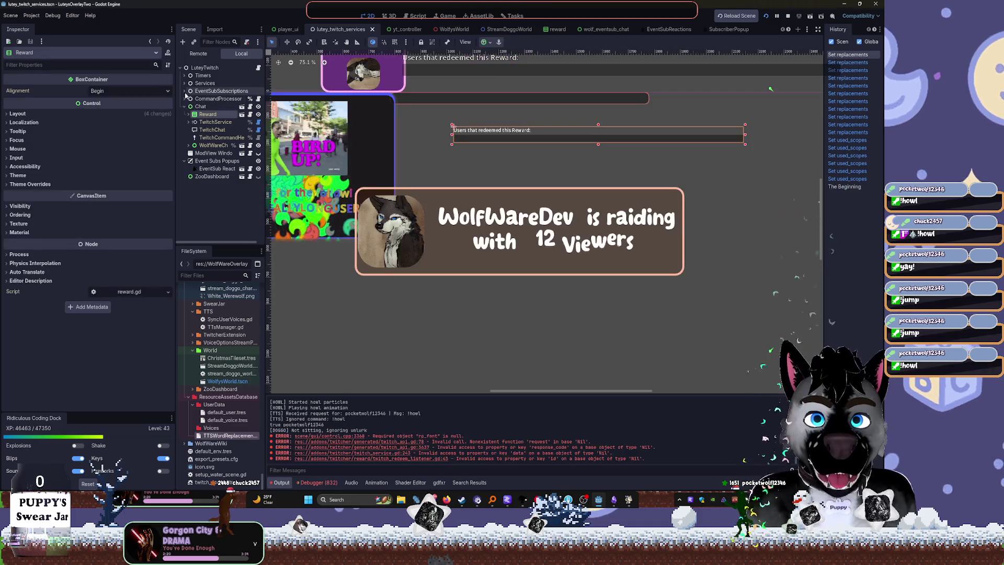
mouse_move(220, 114)
mouse_down()
mouse_move(207, 121)
mouse_move(223, 107)
mouse_up()
key(ctrl+z)
key(ctrl+z)
key(ctrl+z)
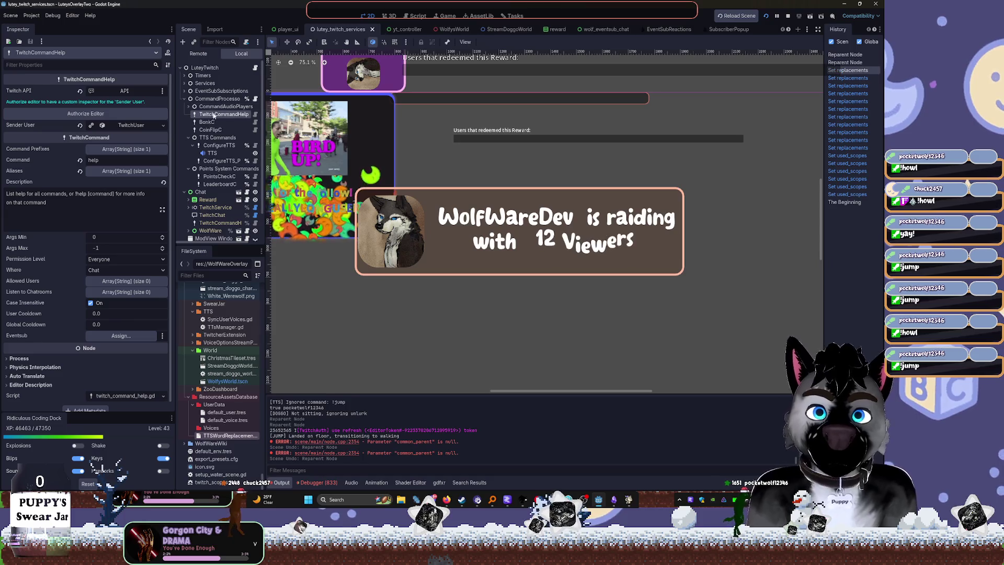
click(189, 106)
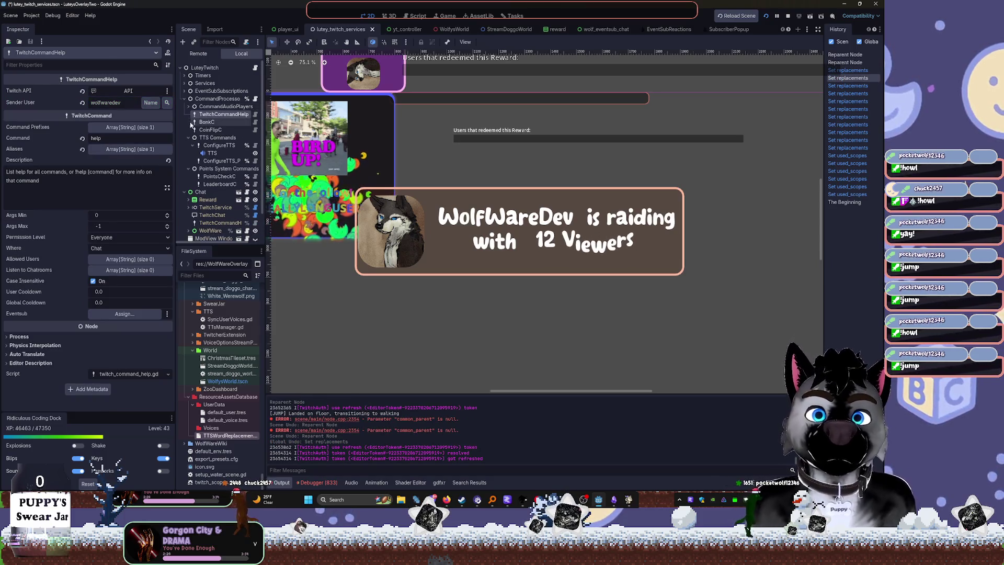
click(188, 137)
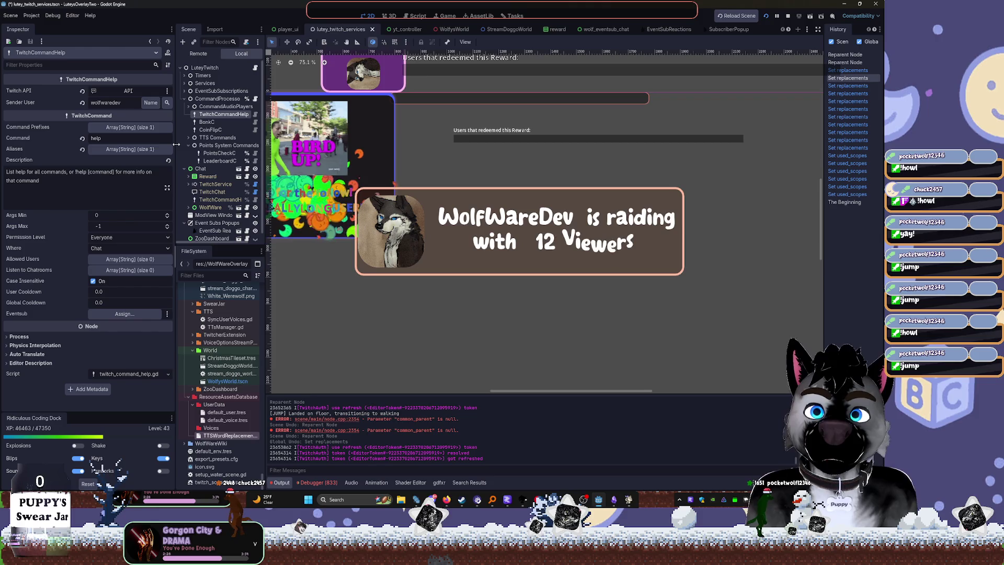
click(188, 145)
click(184, 153)
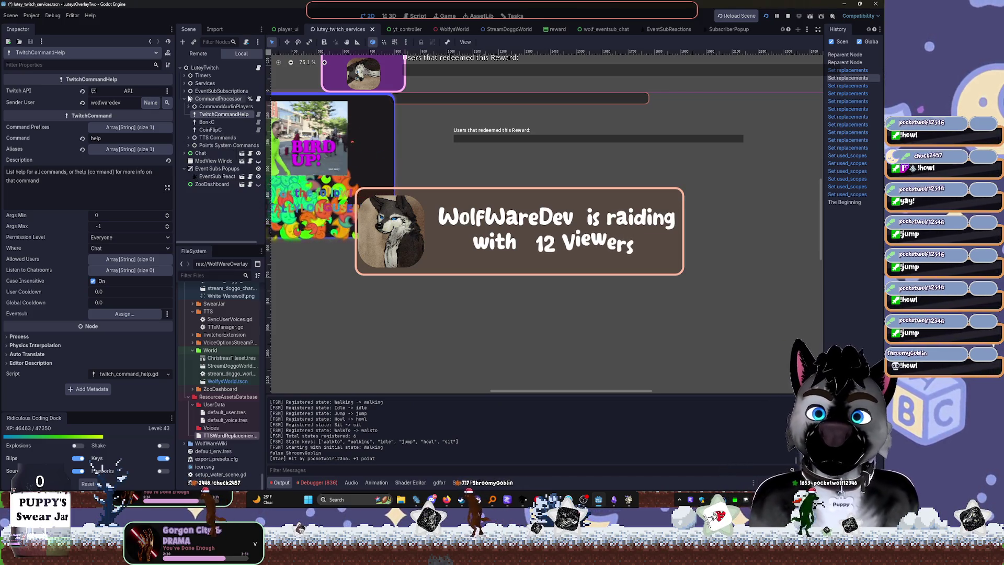
click(185, 99)
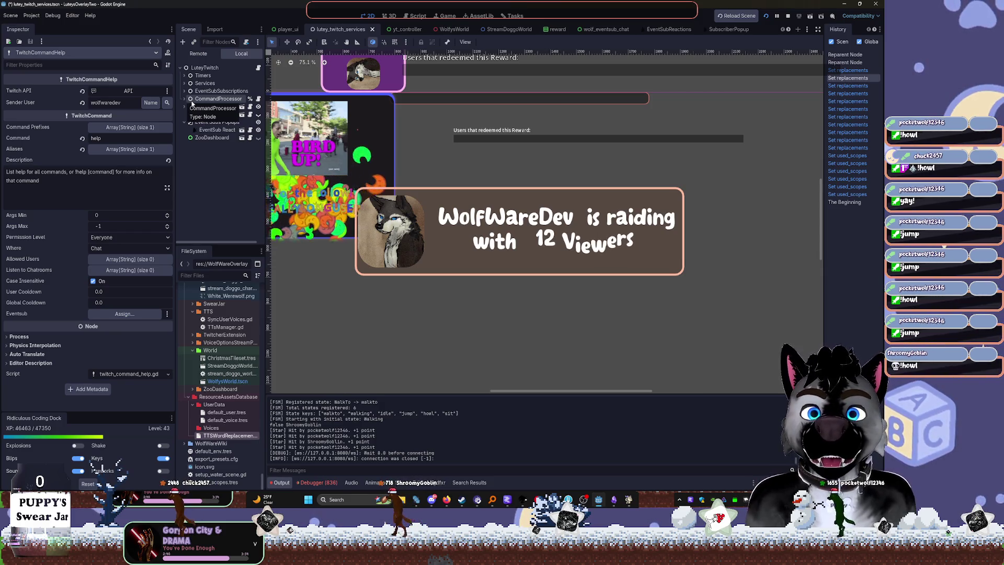
Expand Services, collapse Timers and Captioning Overlay, and select the TTS Manager node
click(184, 75)
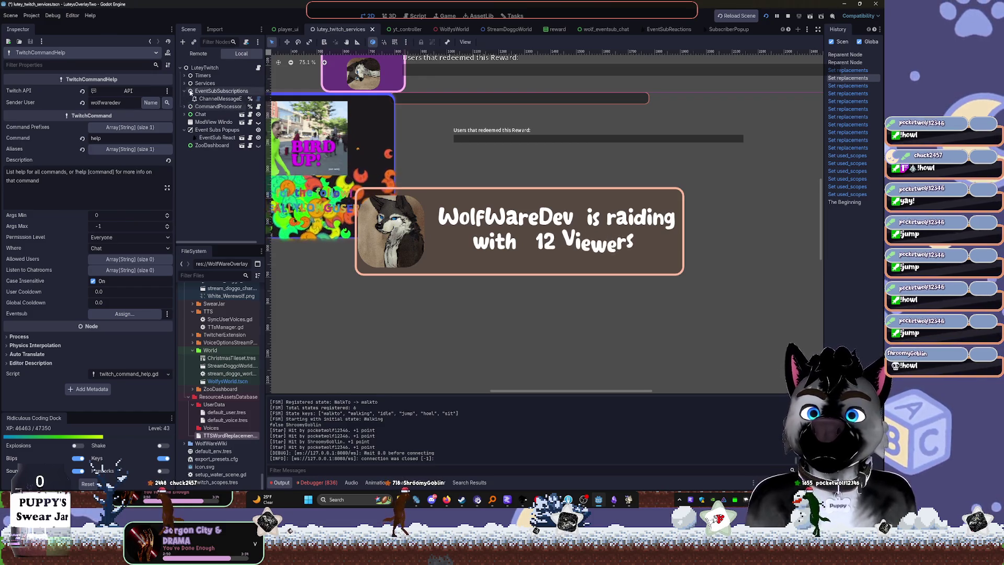
click(185, 98)
click(184, 75)
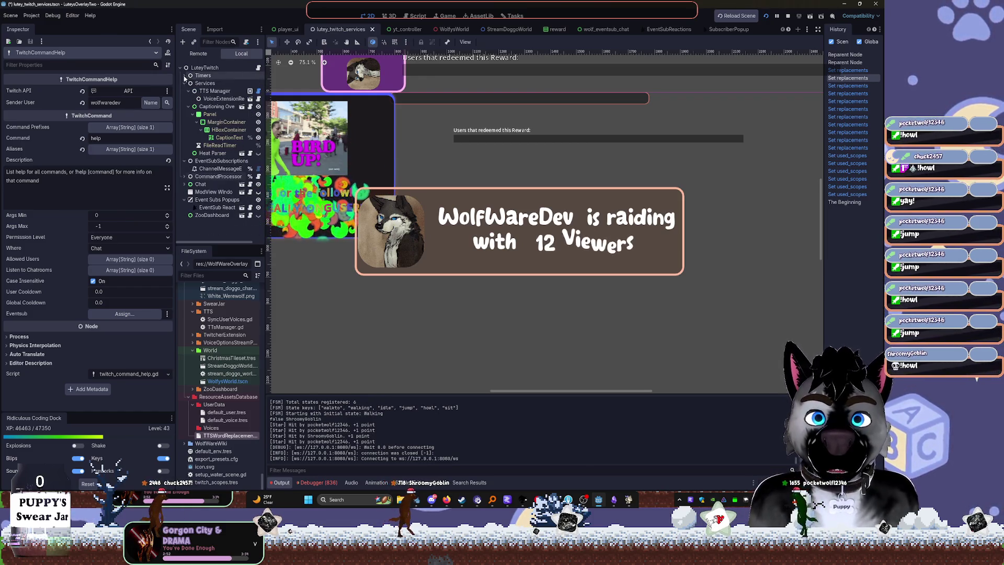
click(214, 90)
click(189, 106)
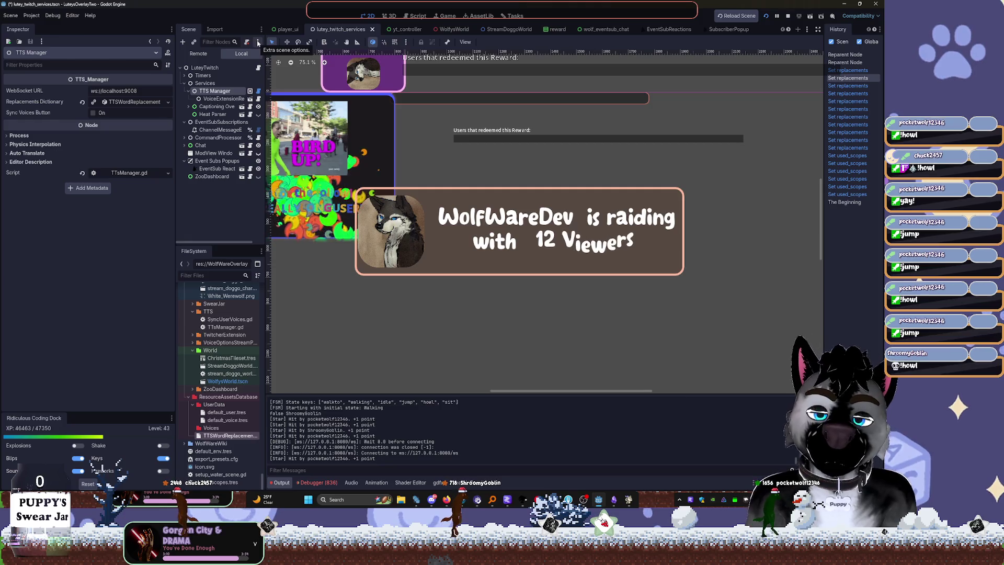
Clear the TTS Manager's Replacements Dictionary and assign a new empty ReplacementsDictionary, expanding its entries
click(132, 102)
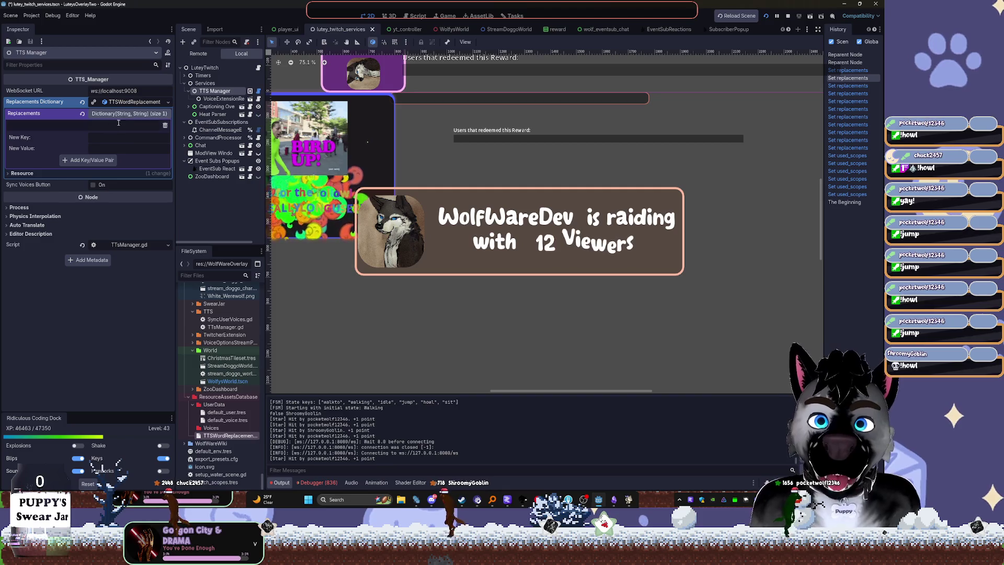
right_click(134, 104)
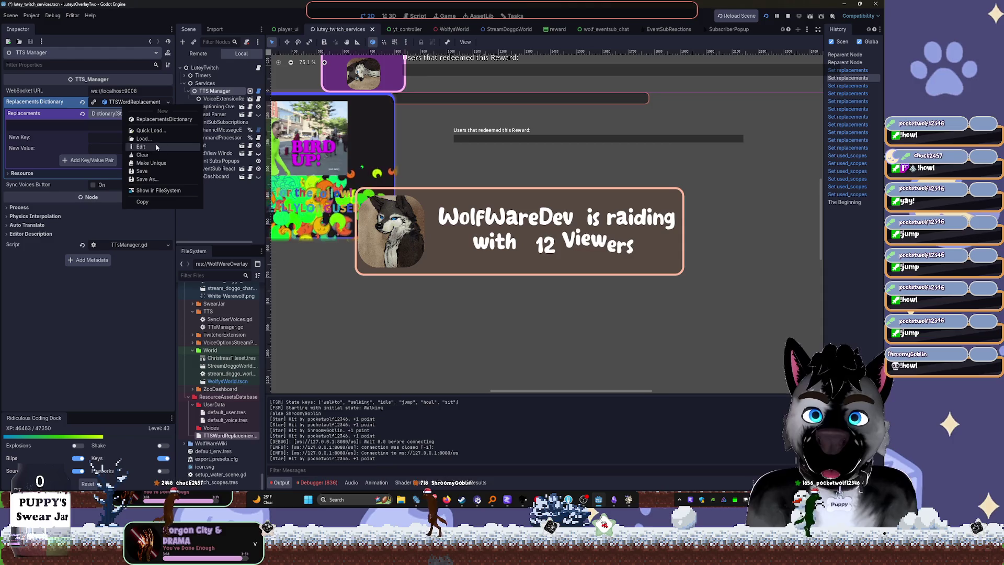
click(154, 155)
click(165, 102)
click(136, 111)
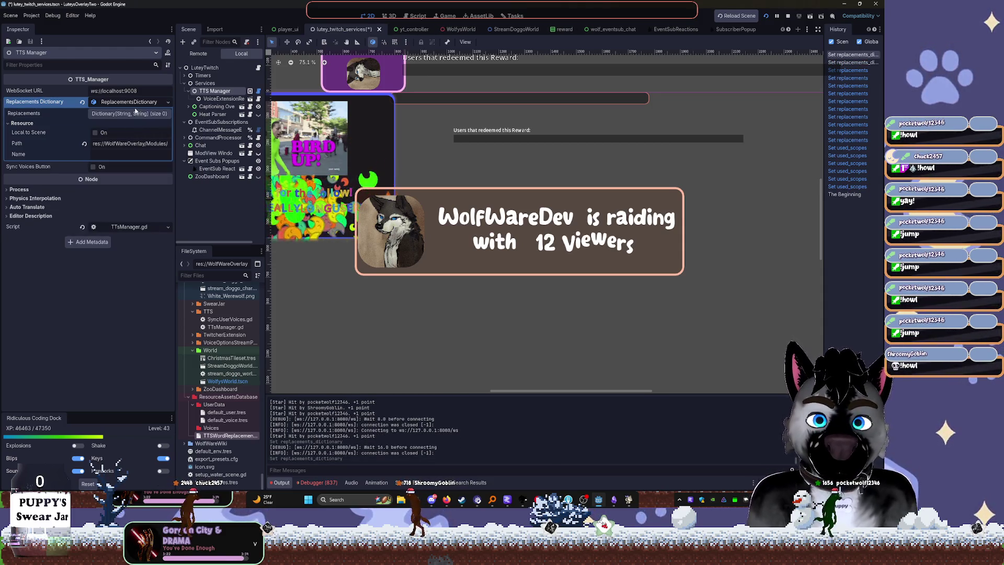
click(135, 111)
click(135, 111)
click(137, 113)
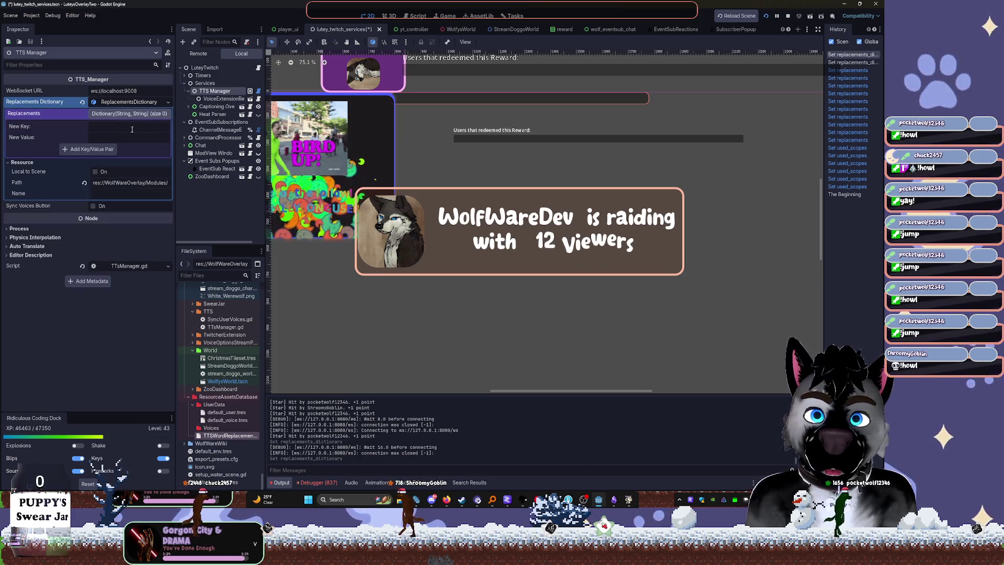
key(shift+Tab)
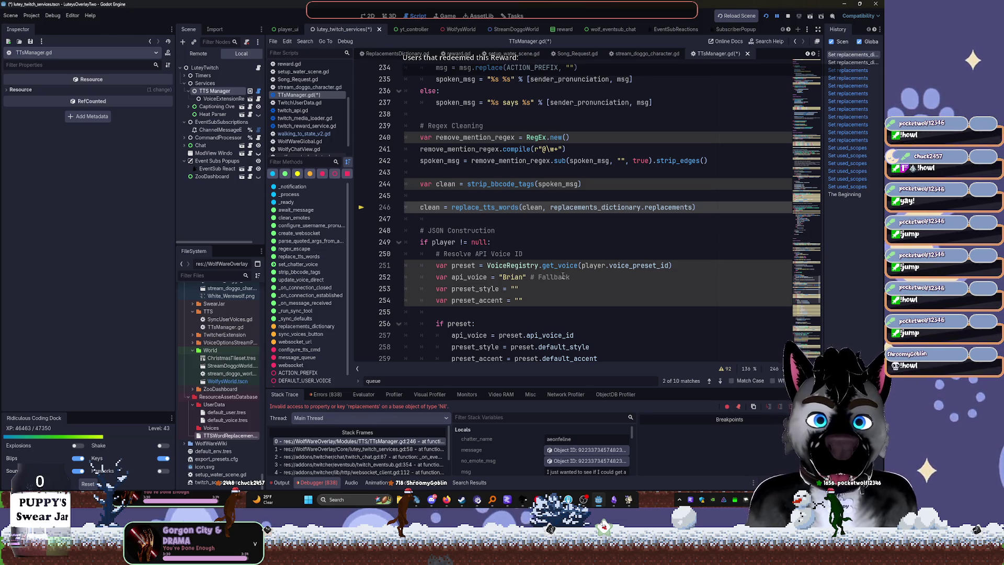
Resume the game from the replacements break at line 257 and reselect TTS_Manager to view its properties
click(595, 333)
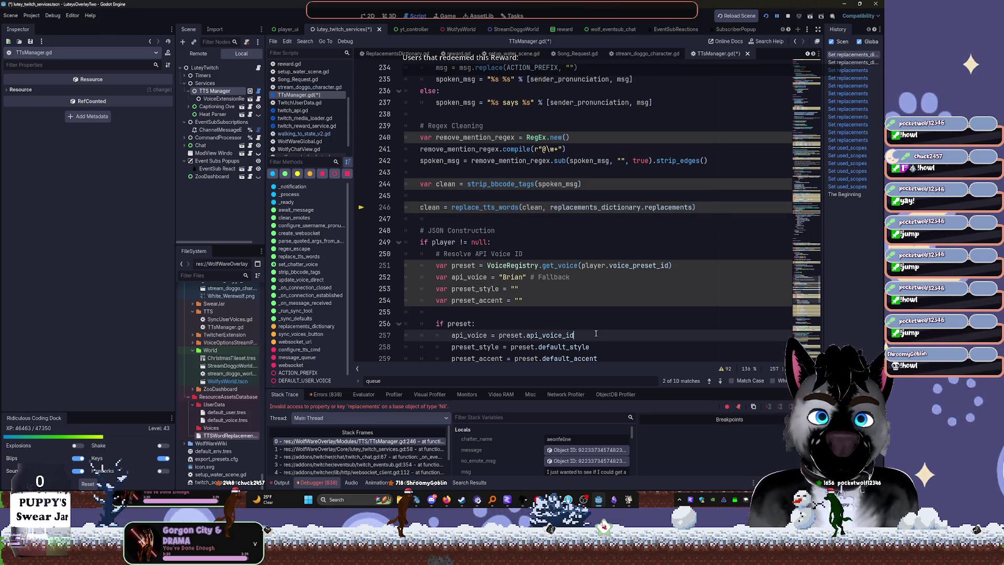
key(F12)
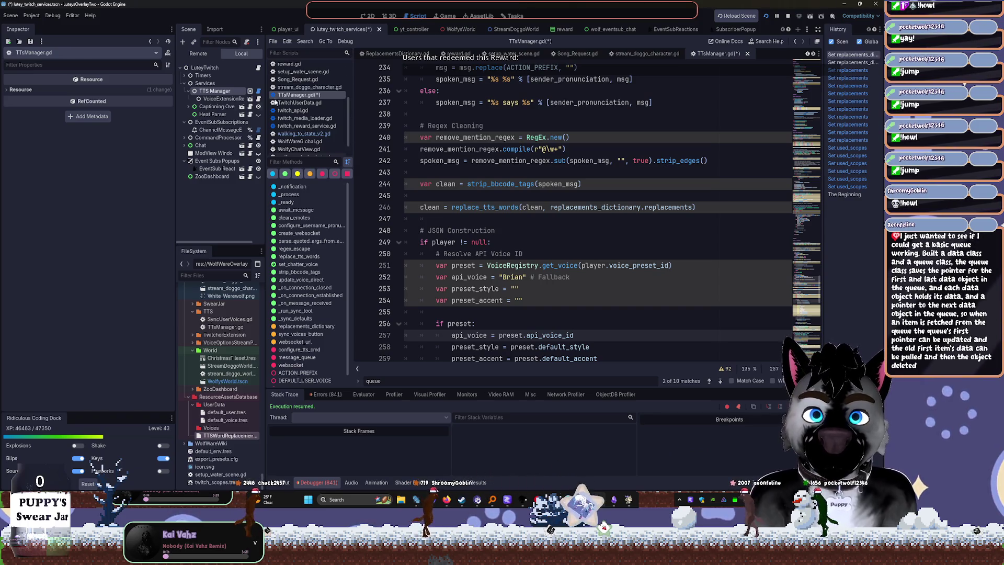
click(215, 91)
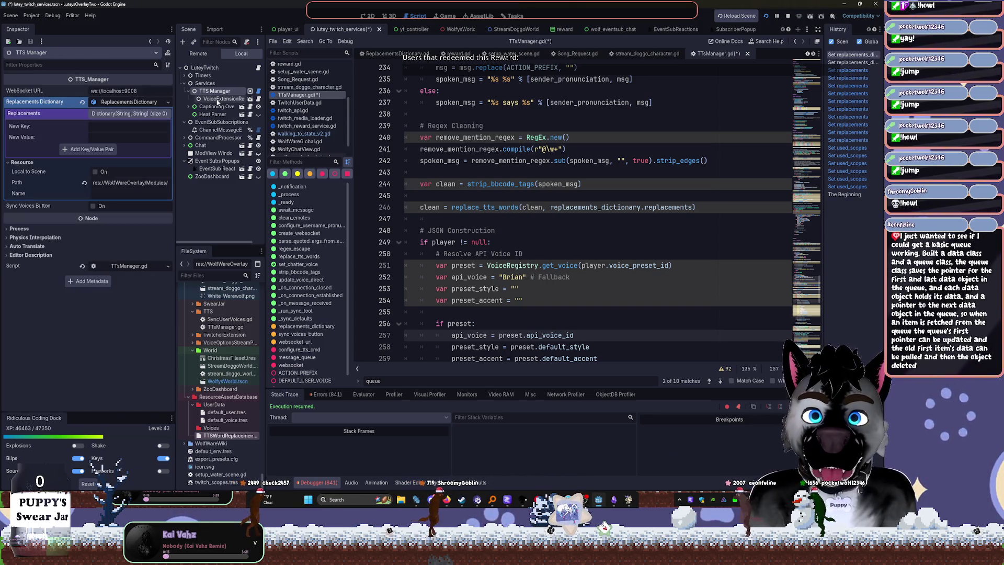
Save the replacements resource and enter New Key 'cat' with value 'brownbearinterioraligator'
right_click(127, 122)
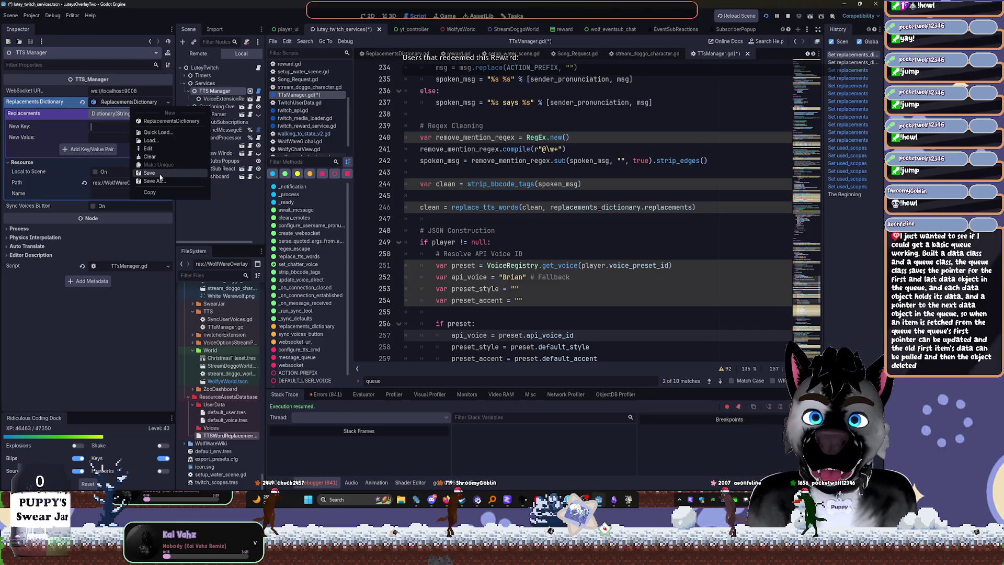
click(155, 149)
key(ctrl+s)
text(cat)
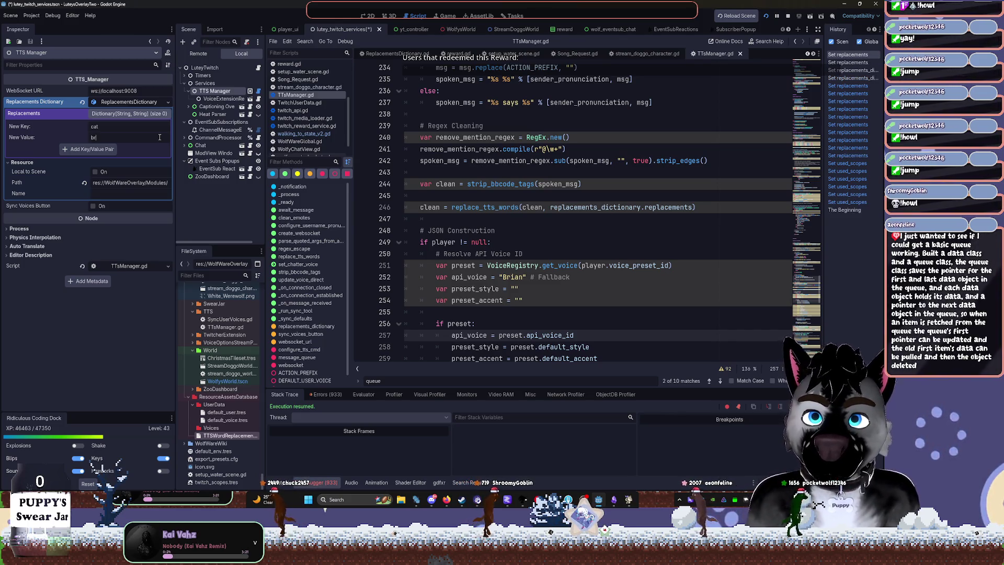
text(interio)
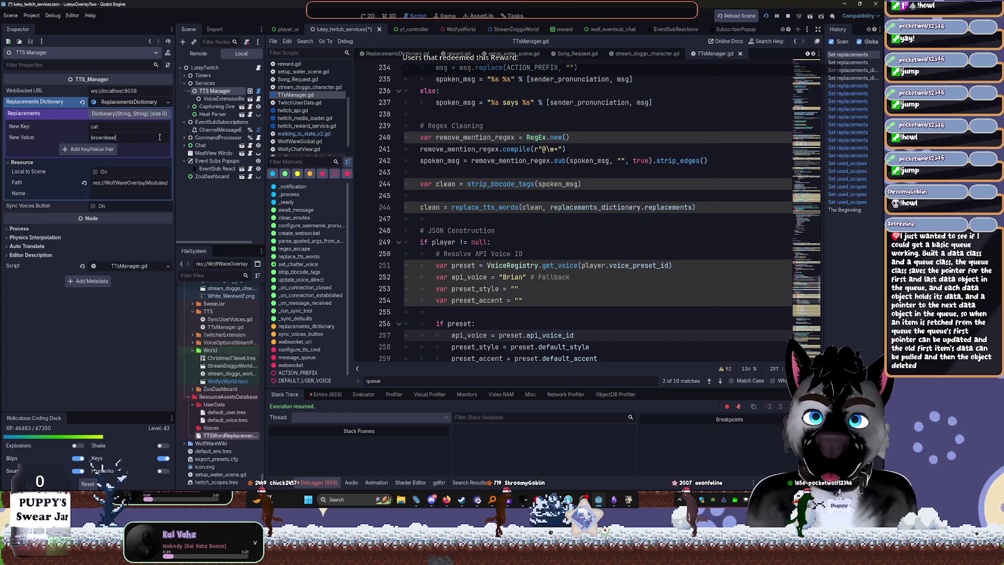
text(raligato)
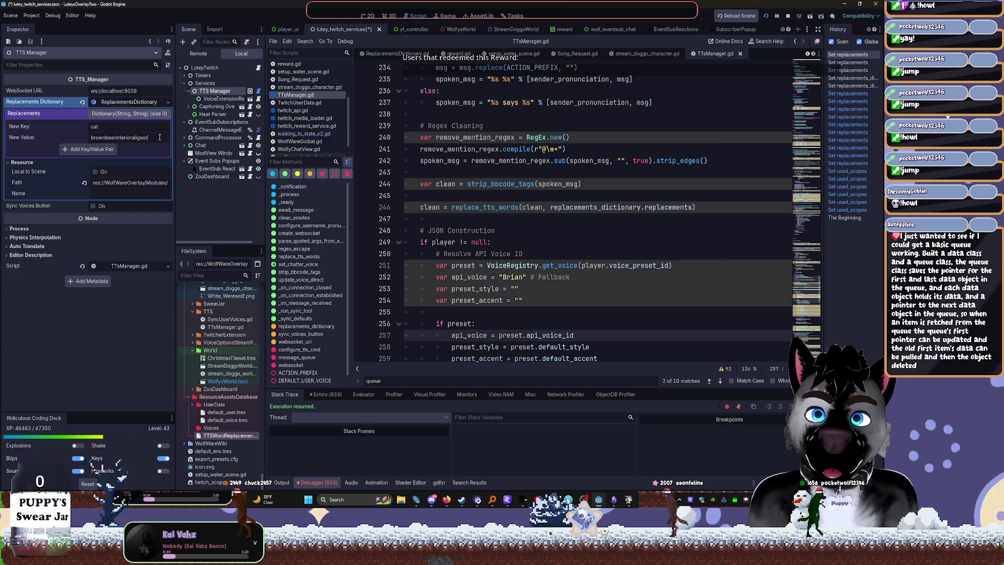
text(r)
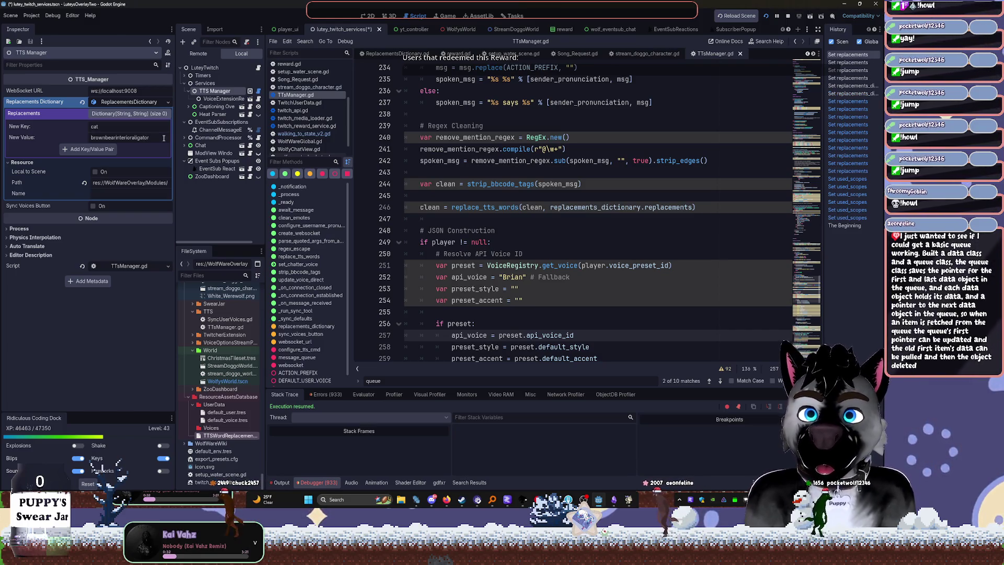
Save the Replacements Dictionary resource again and stop the running game
right_click(135, 104)
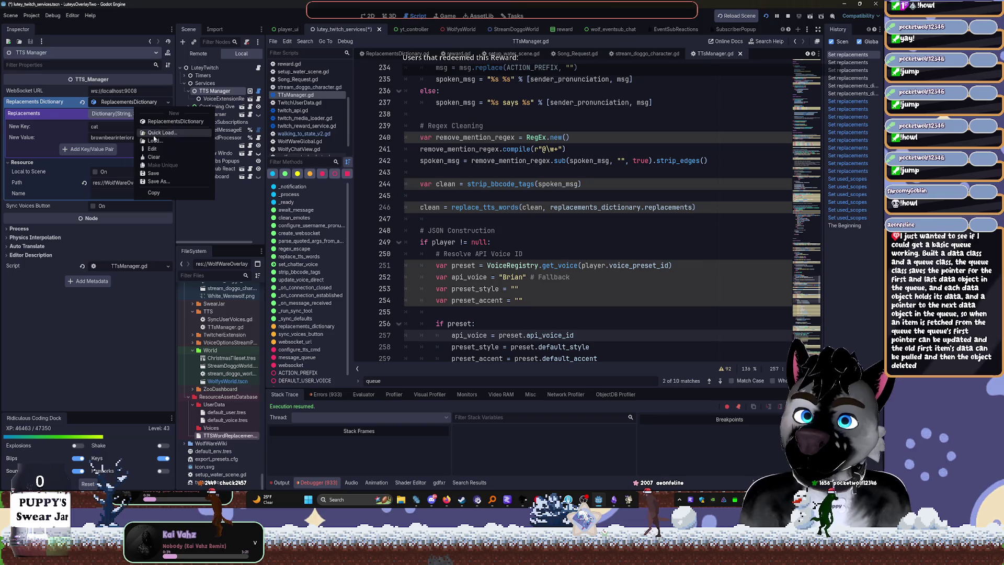
click(164, 172)
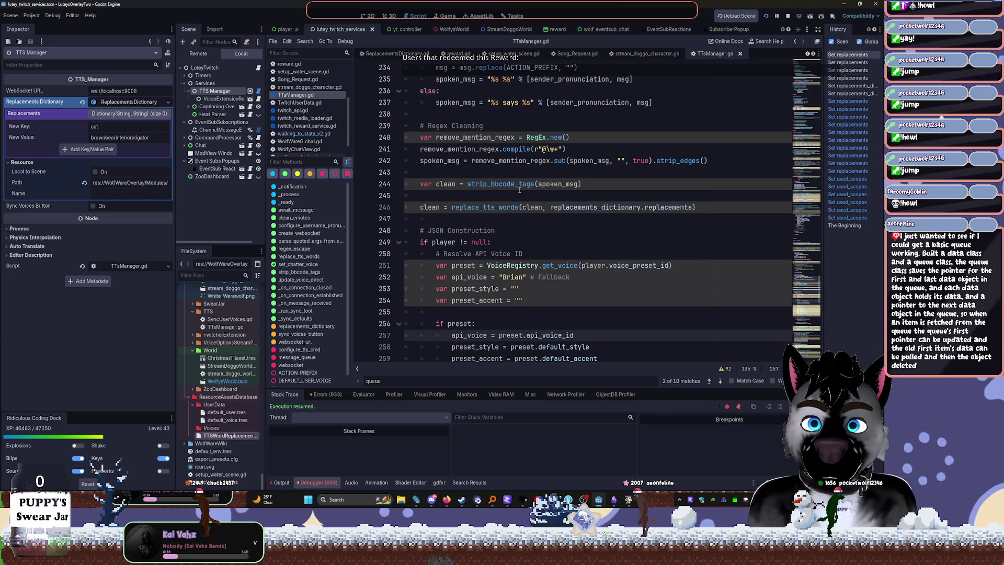
click(788, 16)
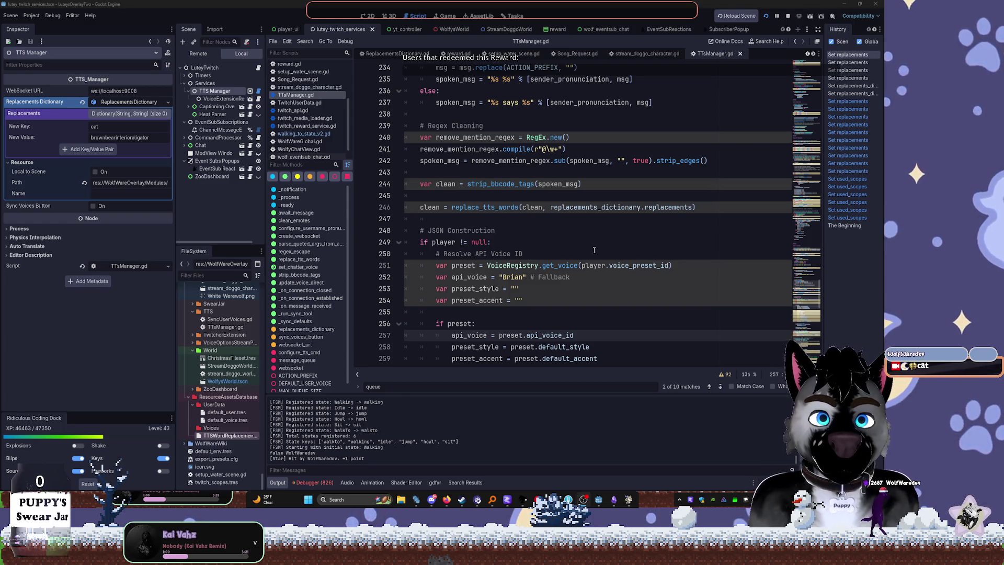
Reselect TTS Manager in the Scene tree and start a Find in Files search for 'replacements'
scroll(600, 249, up, 5)
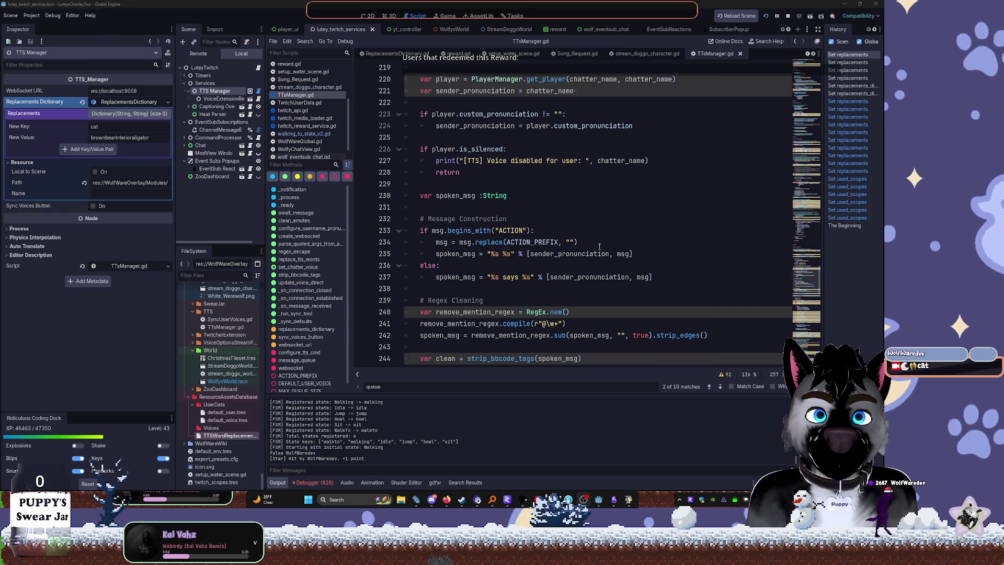
scroll(600, 246, up, 3)
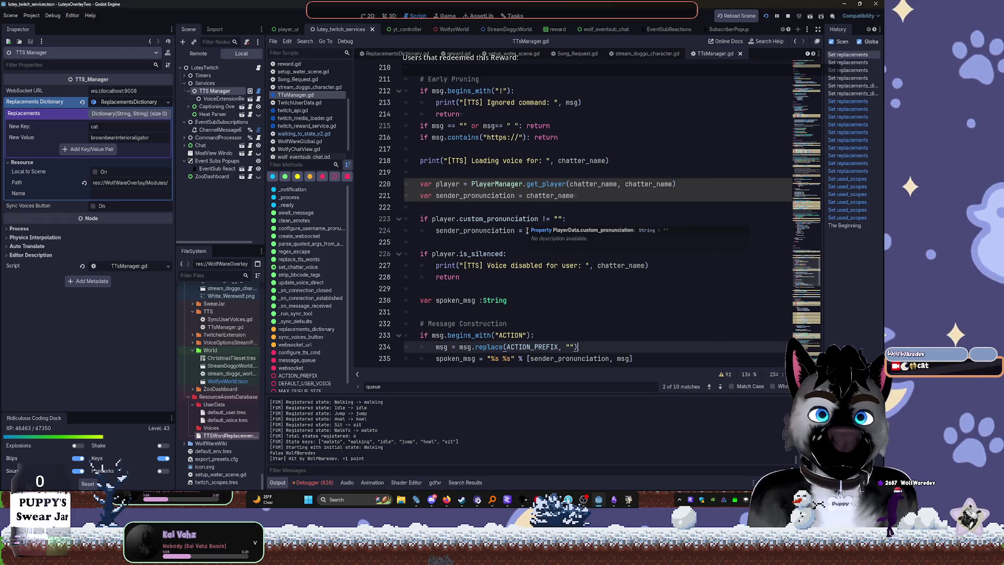
click(214, 92)
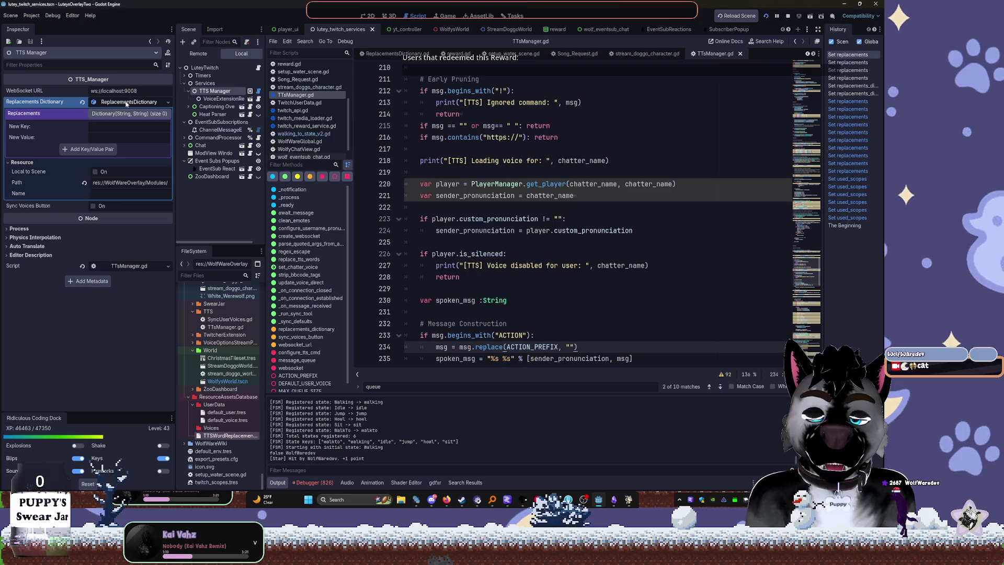
click(555, 163)
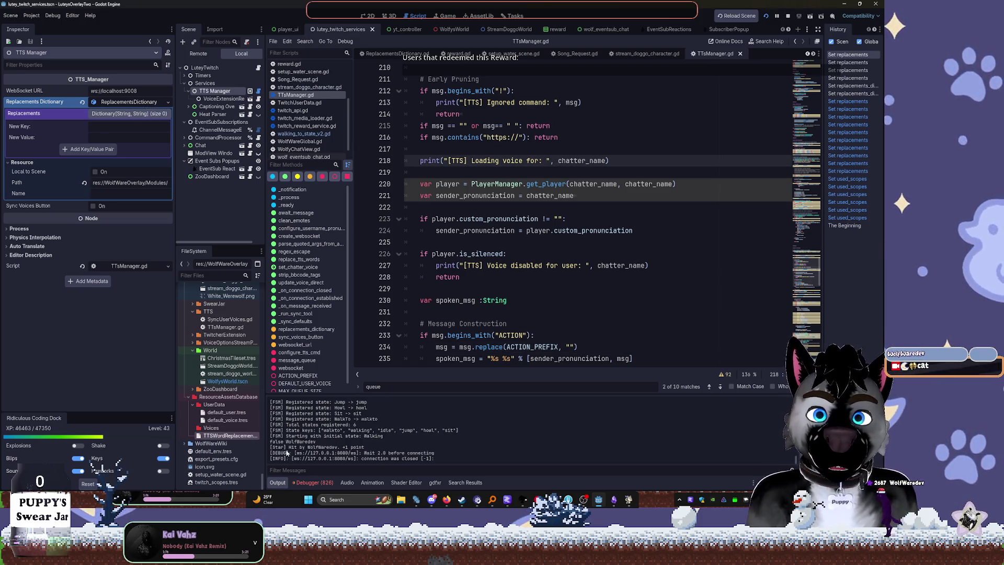
click(503, 324)
key(ctrl+shift+f)
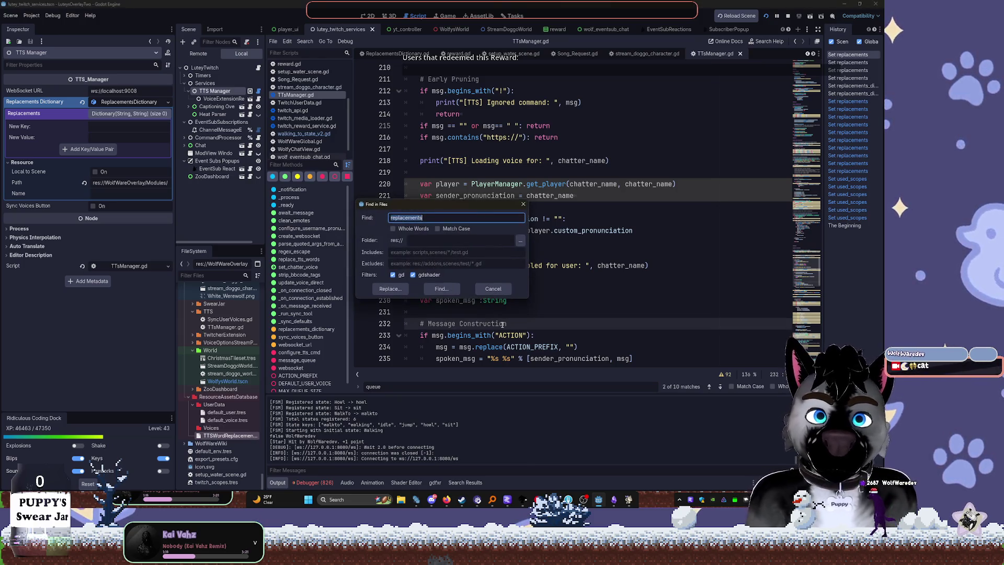
Run the 13-match search and step through the replace_tts_words matches in TTSManager.gd
key(Return)
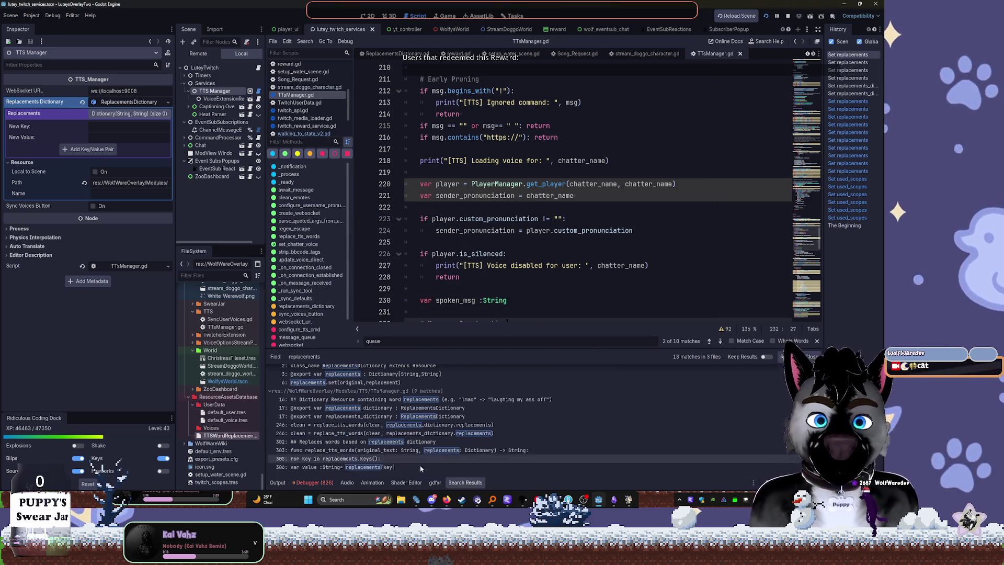
click(392, 467)
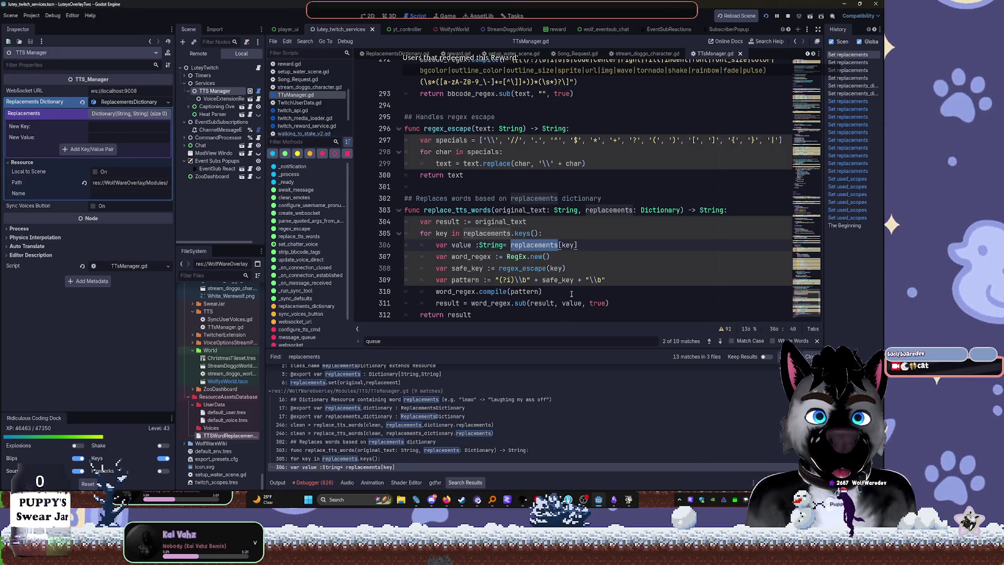
scroll(591, 267, down, 1)
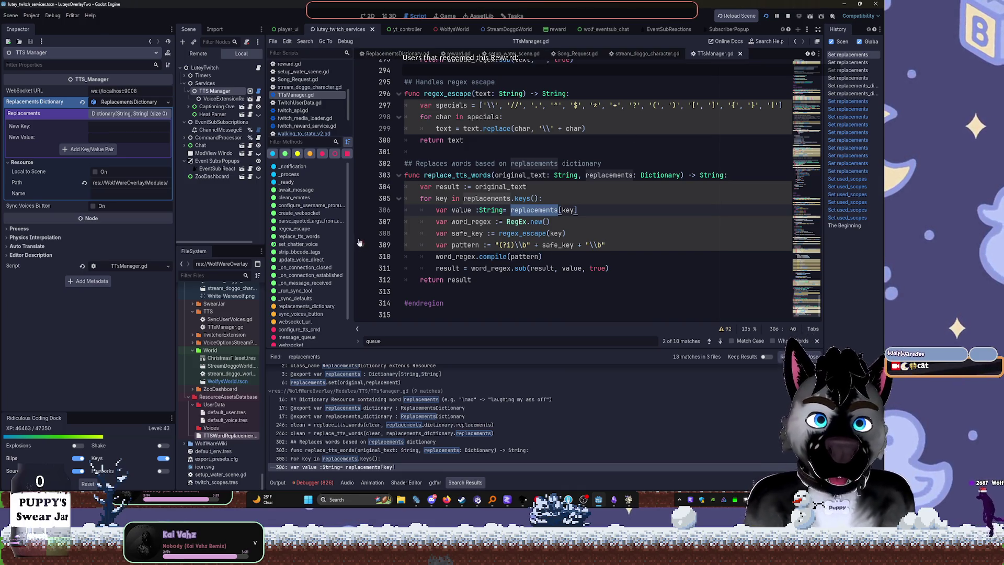
click(438, 458)
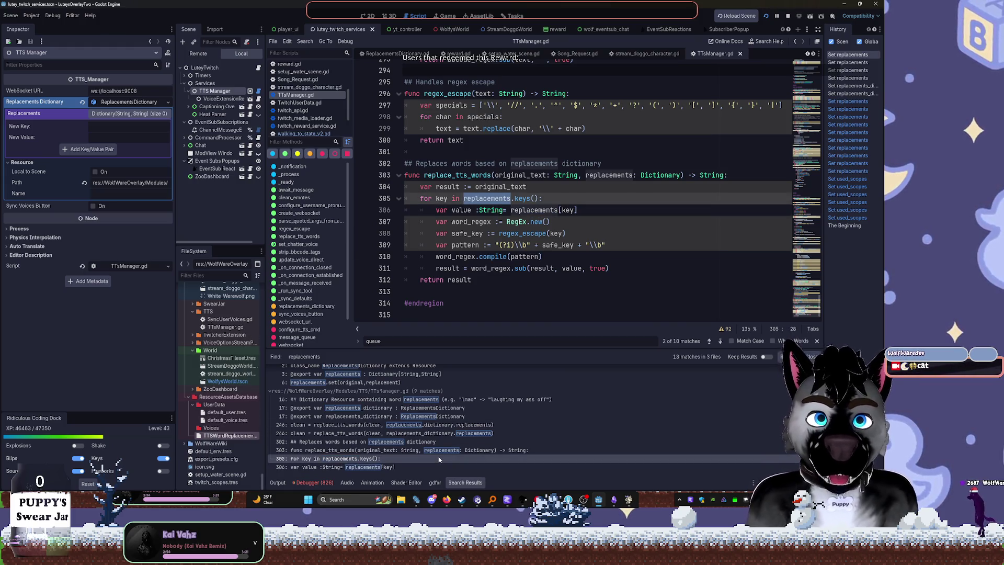
click(431, 451)
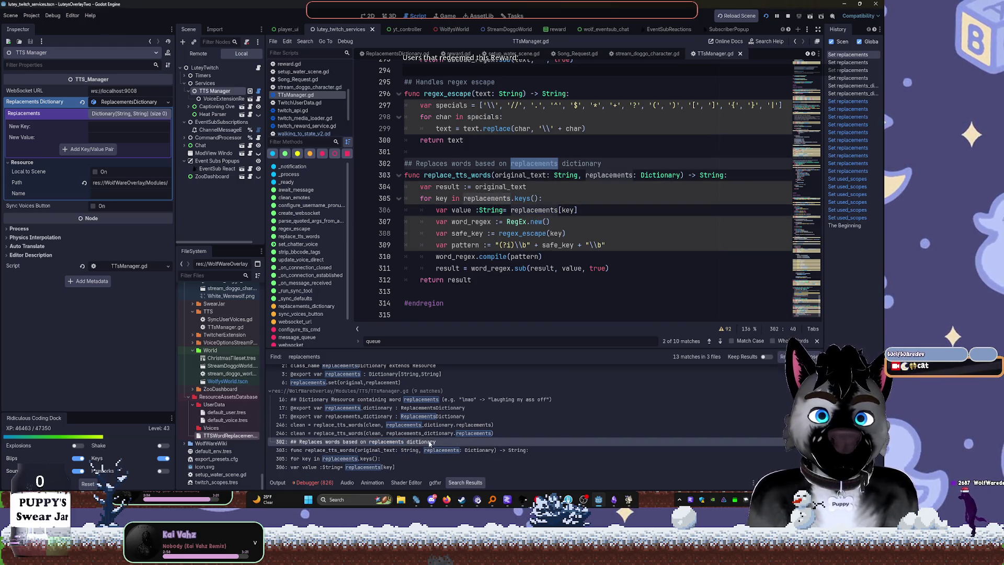
click(426, 434)
Review the replacements_dictionary matches on lines 246, 17 and 16, then open ReplacementsDictionary.gd
scroll(526, 253, up, 4)
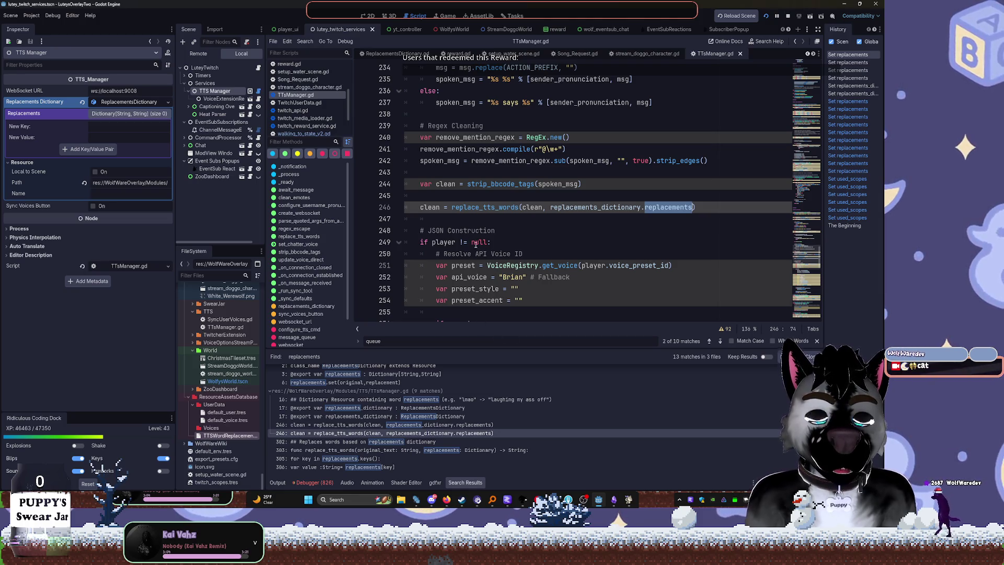
click(383, 425)
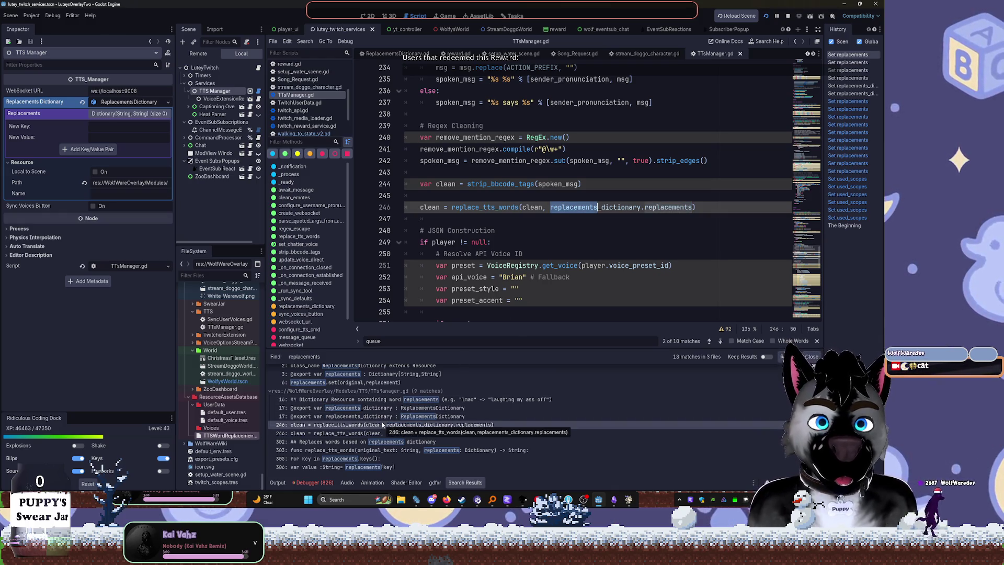
click(372, 416)
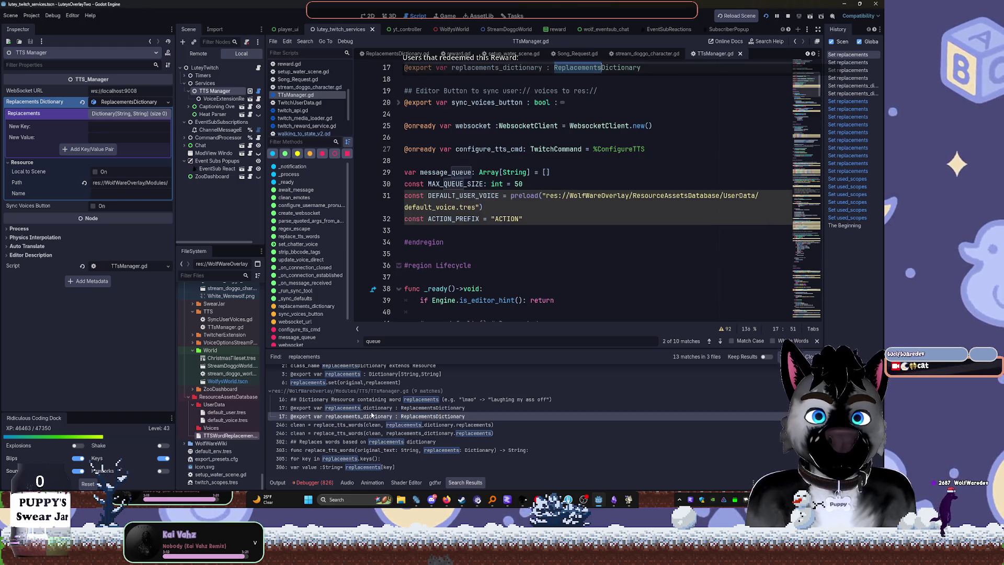
scroll(556, 209, up, 3)
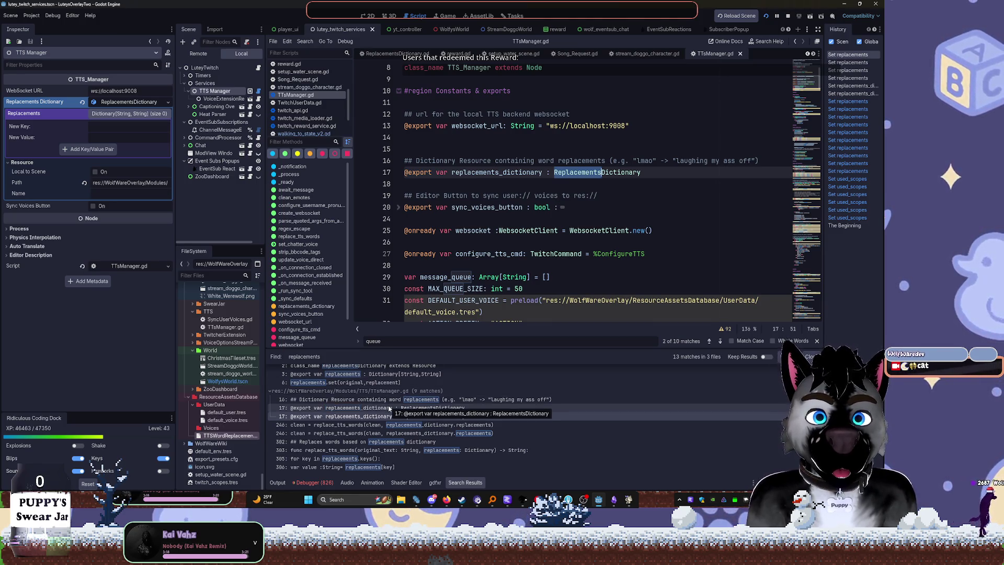
click(387, 401)
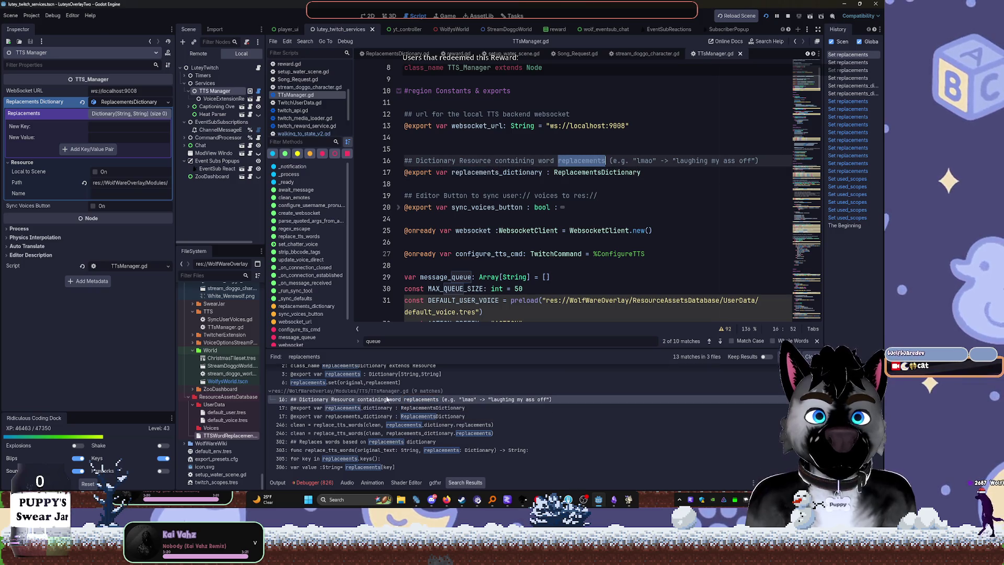
click(380, 384)
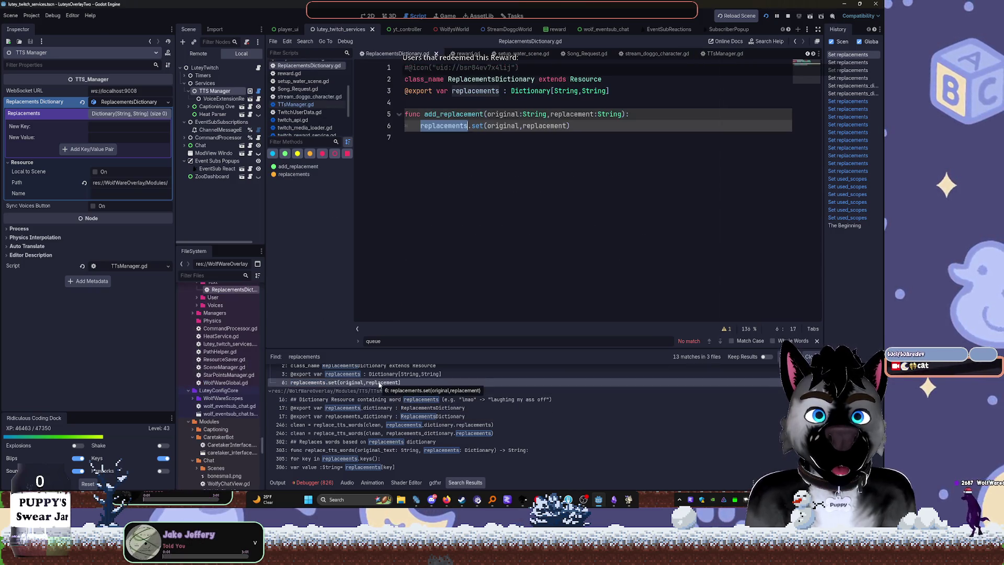
Filter the FileSystem dock for 'replace' and select the ReplacementsDictionary script
scroll(384, 387, up, 1)
click(387, 387)
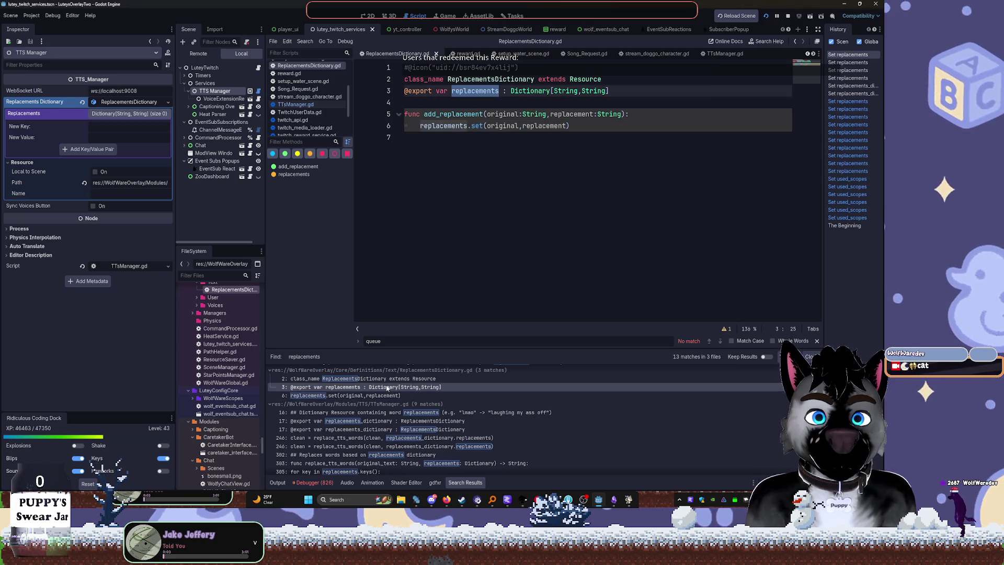
key(Up)
scroll(387, 387, up, 2)
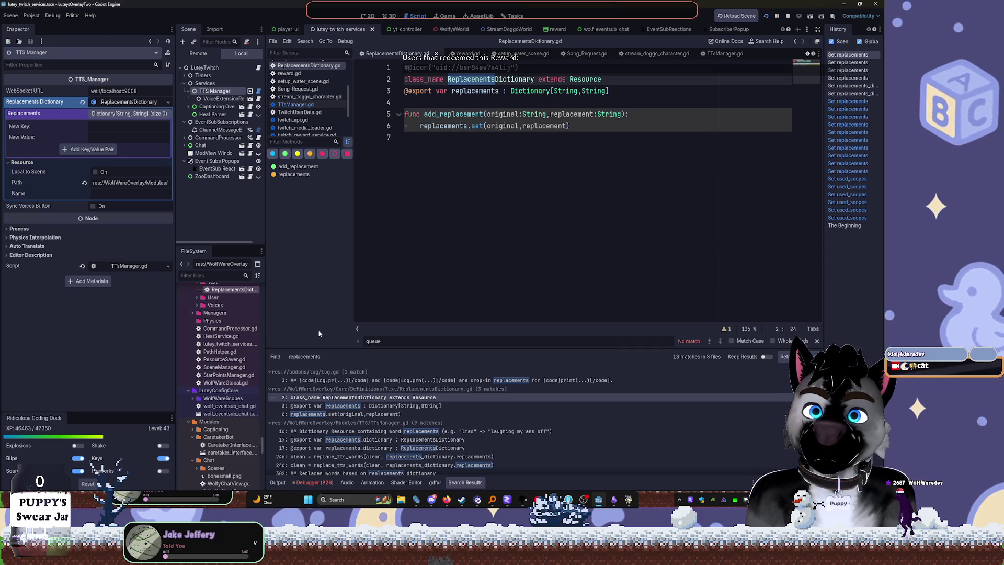
click(223, 276)
text(replace)
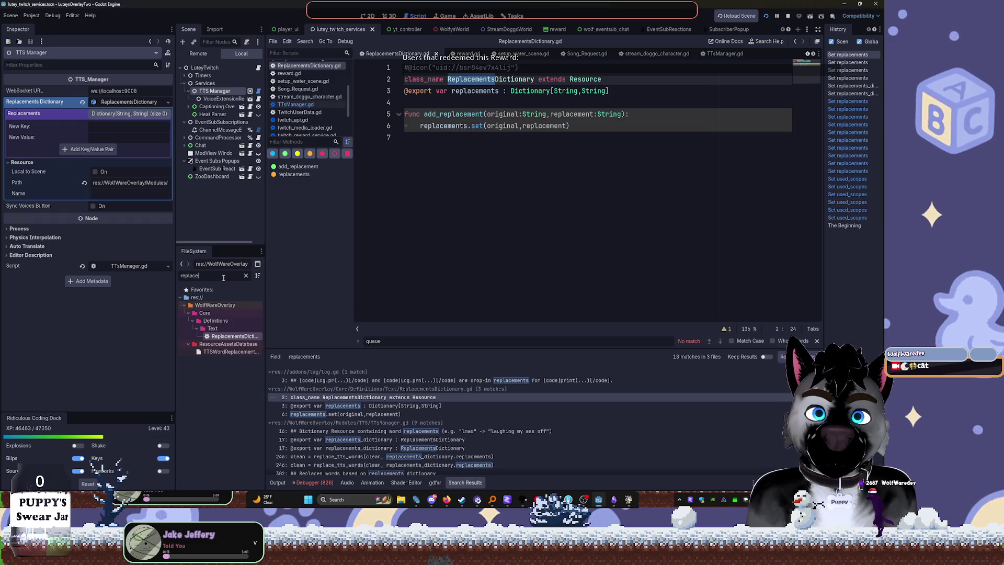
click(231, 352)
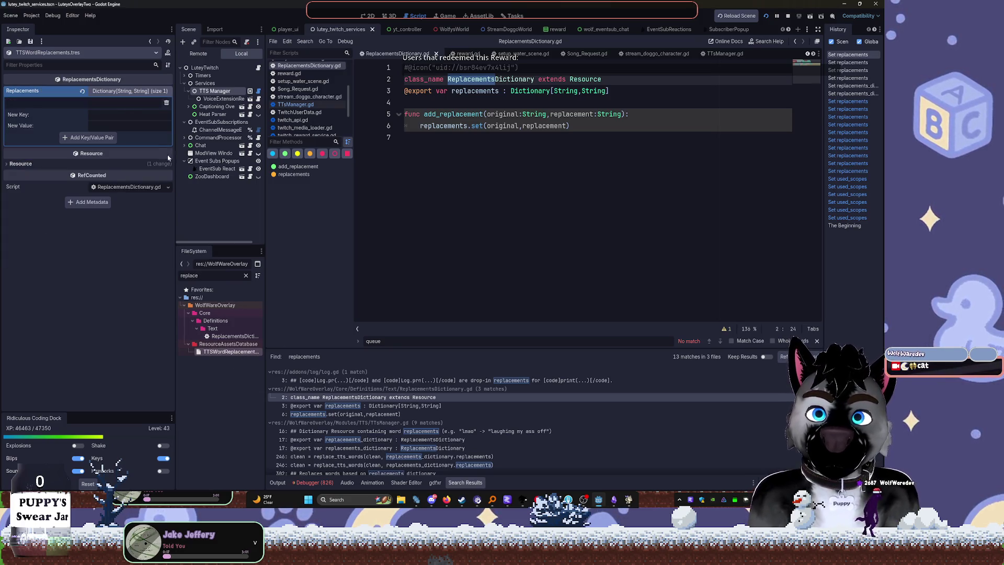
click(234, 336)
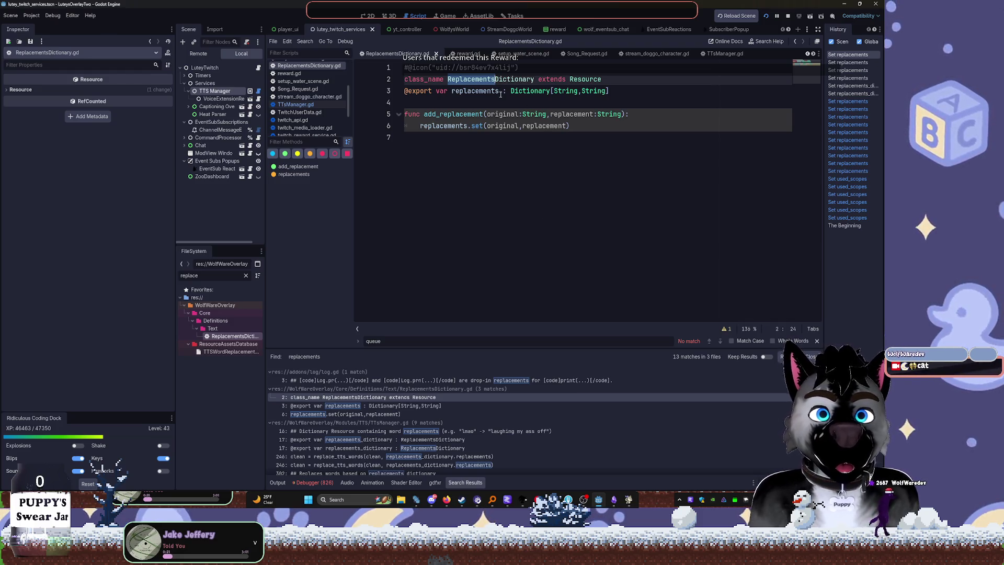
key(End)
key(Return)
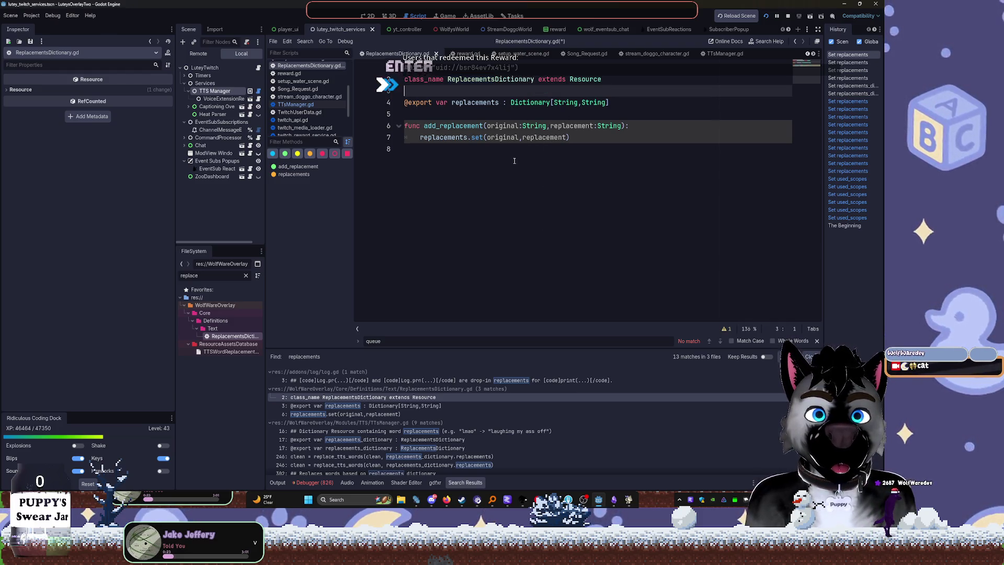
key(Up)
key(Up)
key(shift+End)
key(Delete)
key(Delete)
key(ctrl+s)
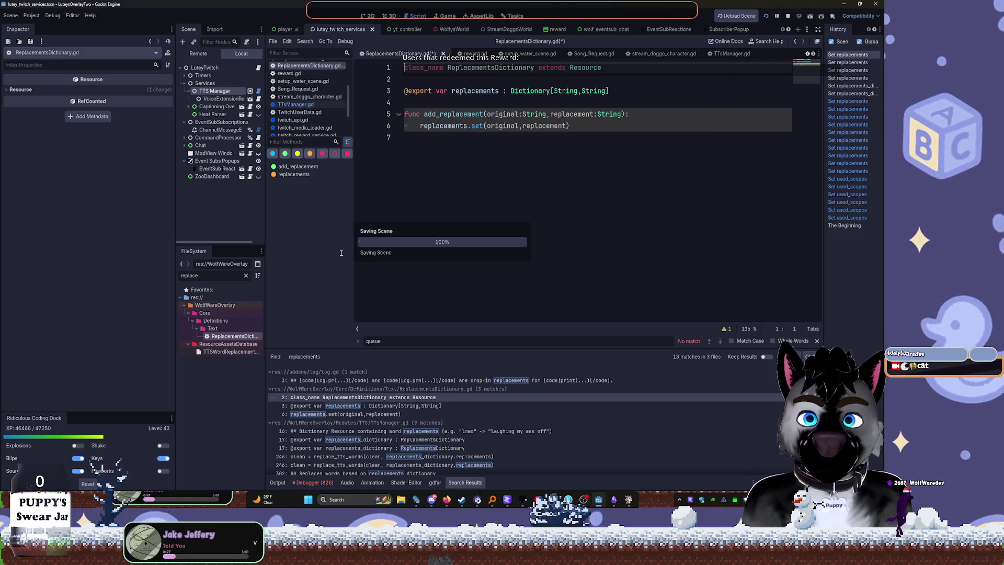
click(246, 275)
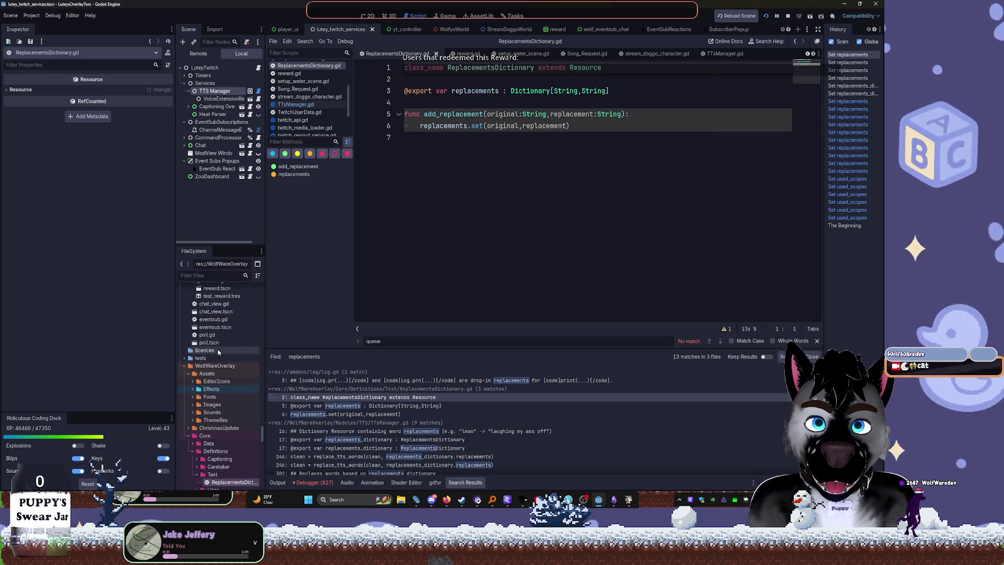
Open TTSManager.gd from its line-16 search result and scroll down to _ready
click(340, 382)
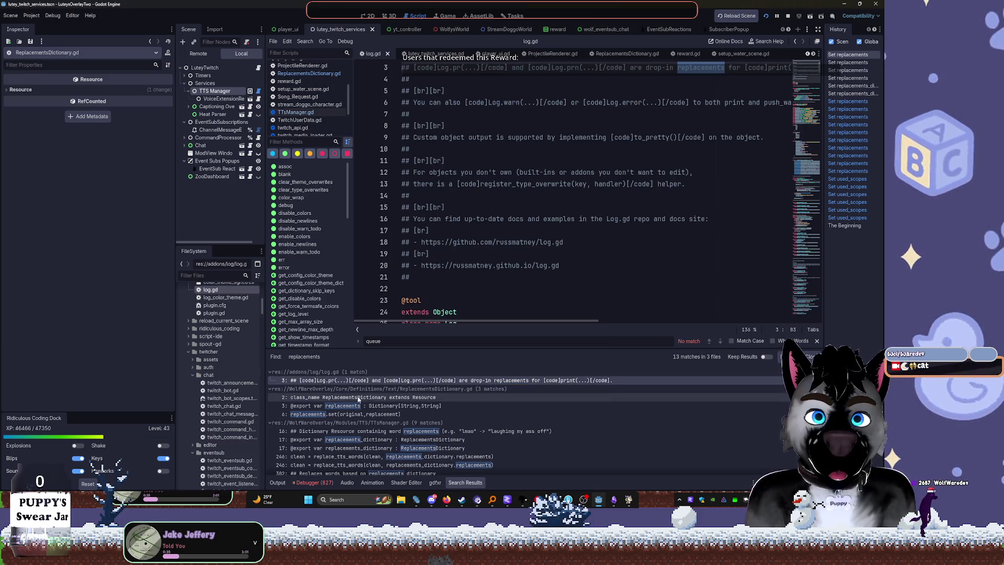
click(335, 389)
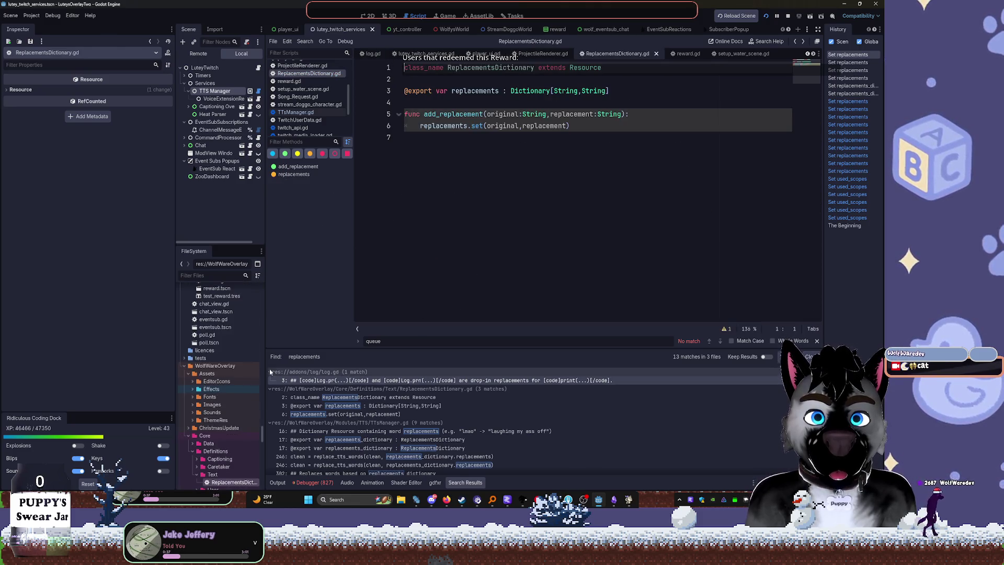
scroll(340, 408, down, 2)
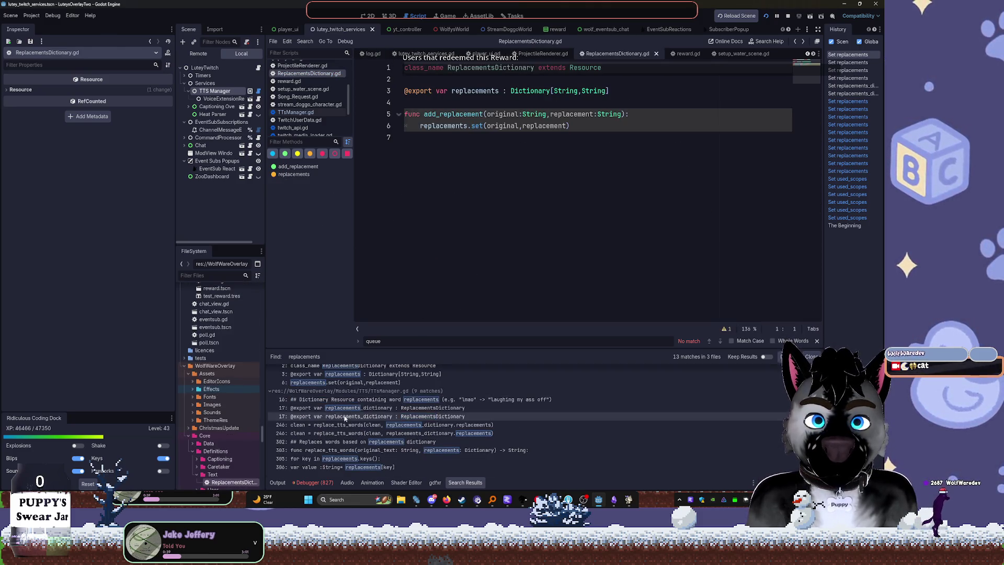
click(340, 400)
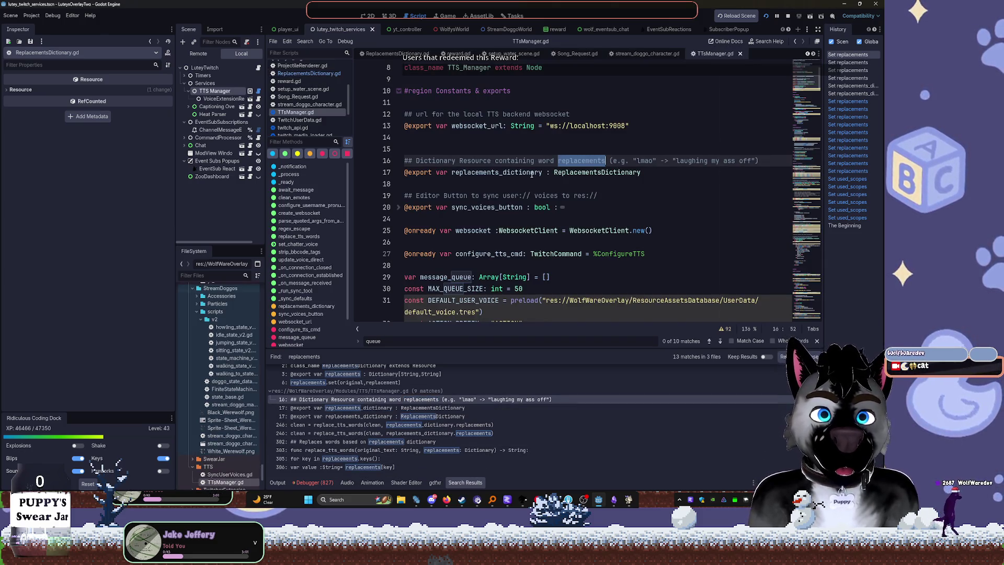
click(491, 276)
scroll(540, 239, down, 3)
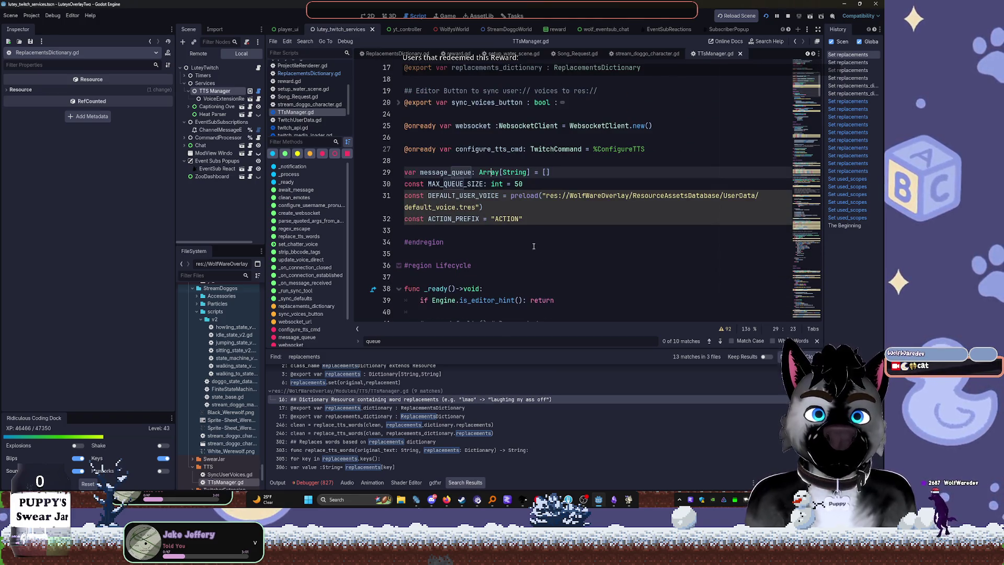
scroll(528, 264, down, 4)
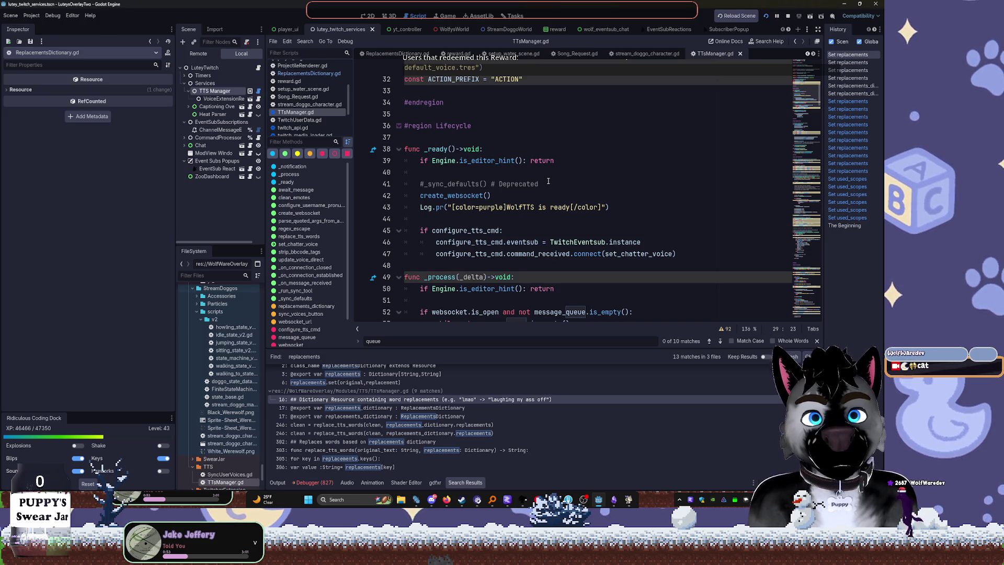
Delete the '#_sync_defaults() # Deprecated' comment line from _ready
drag(548, 182, 443, 195)
triple_click(471, 184)
key(BackSpace)
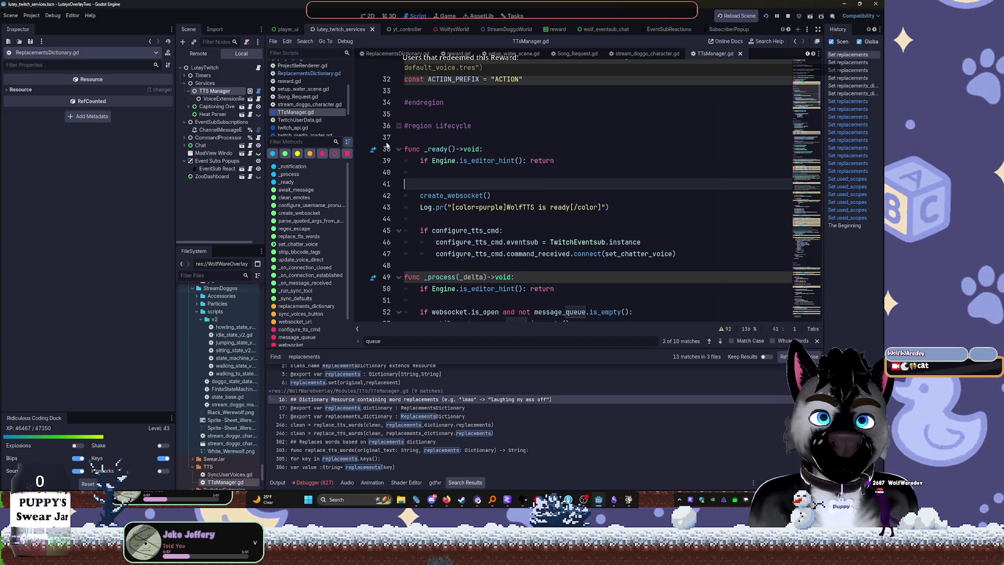
text(4)
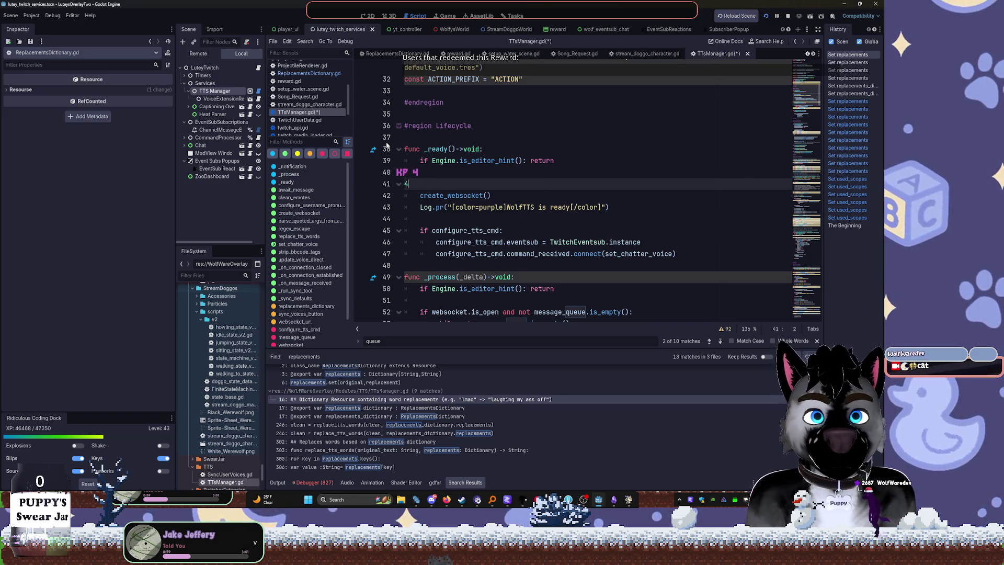
key(BackSpace)
key(BackSpace)
key(BackSpace)
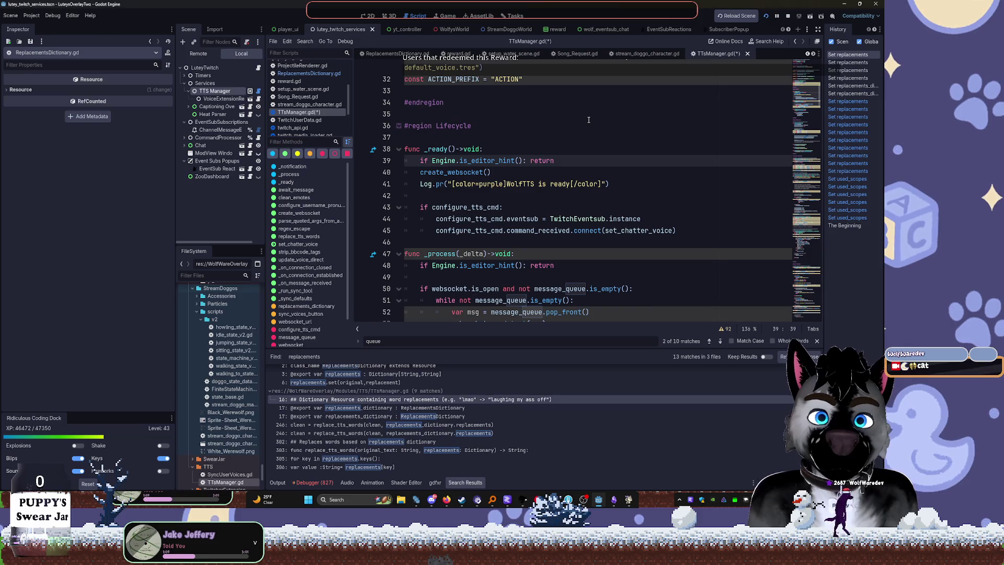
Fold the configure_tts_cmd if-block and the _notification function
key(Down)
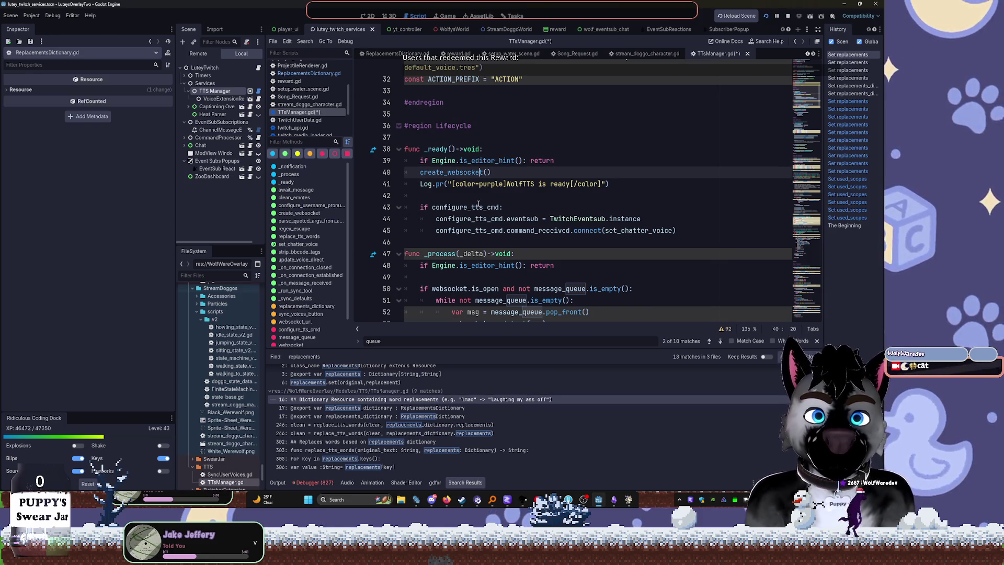
click(397, 208)
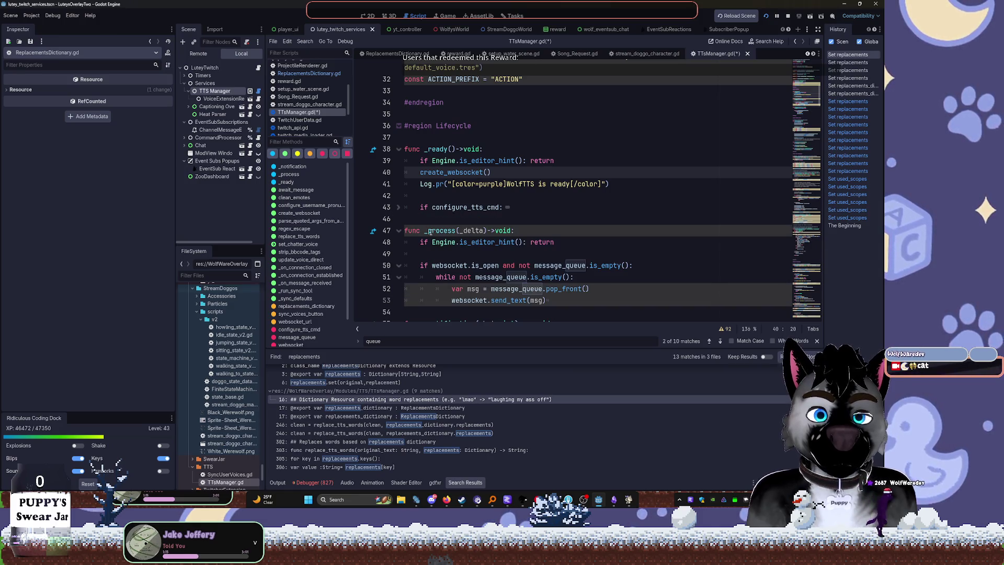
scroll(411, 230, down, 3)
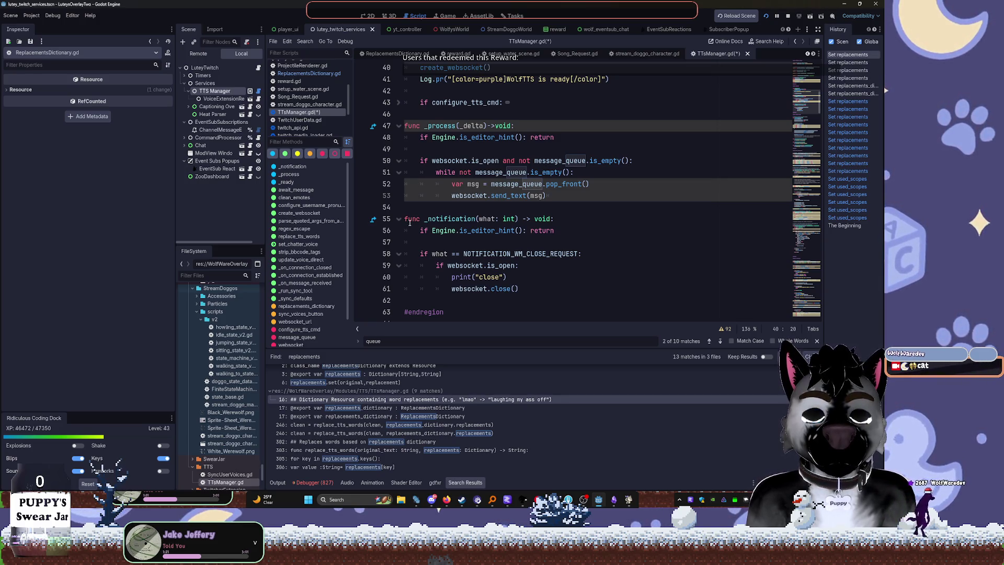
scroll(408, 218, down, 1)
click(398, 183)
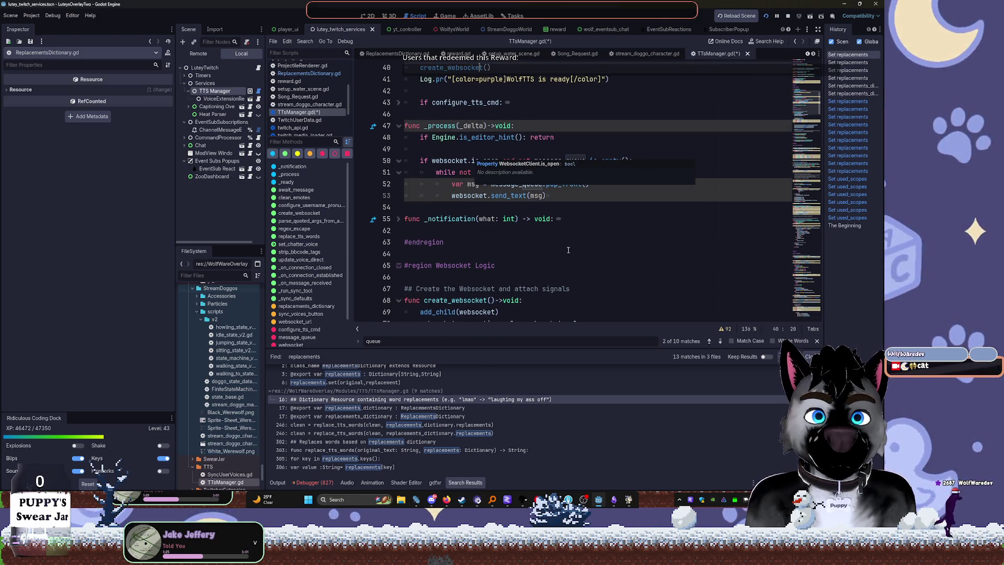
Fold the while loop in _process and unfold _notification
click(399, 172)
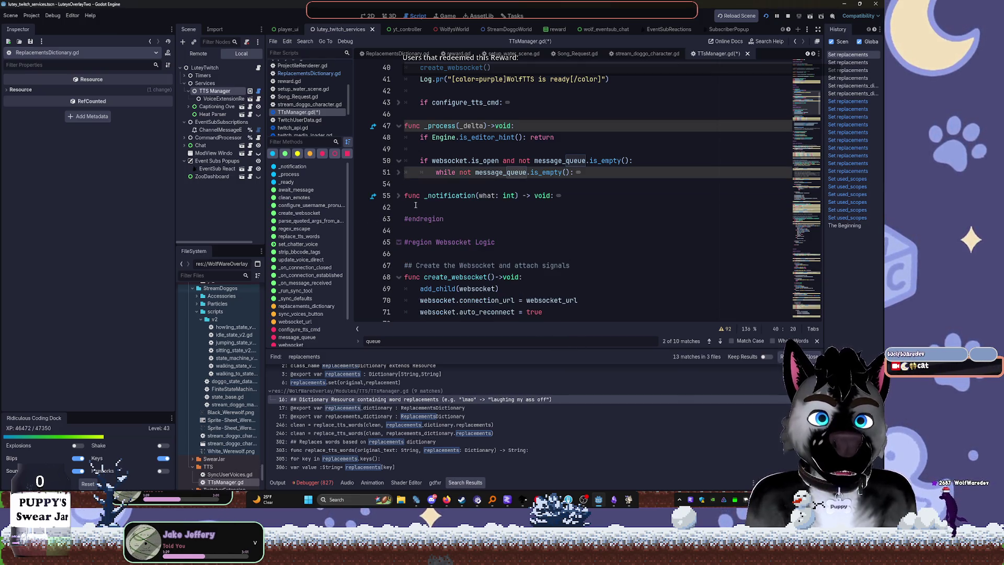
click(398, 196)
click(414, 184)
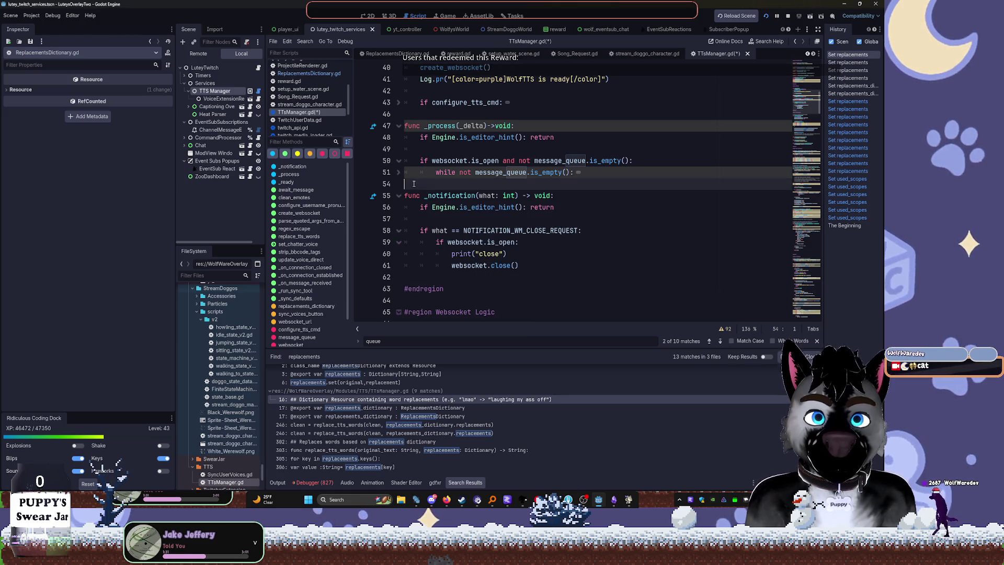
Write '## Closes Websocket (TODO: CLOSE *ALL* in a managed manner) on exit' above _notification
text(//)
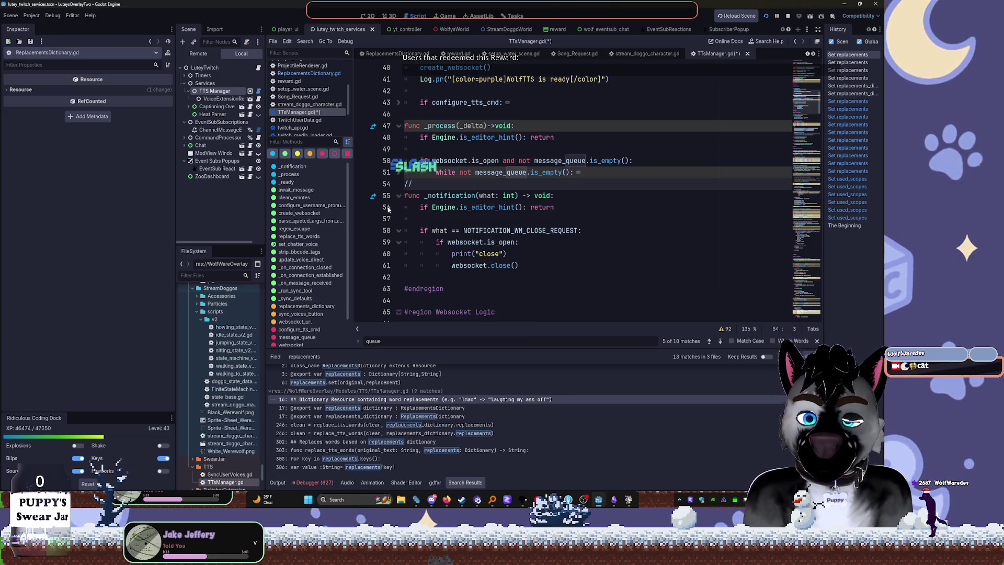
key(BackSpace)
key(BackSpace)
text(## )
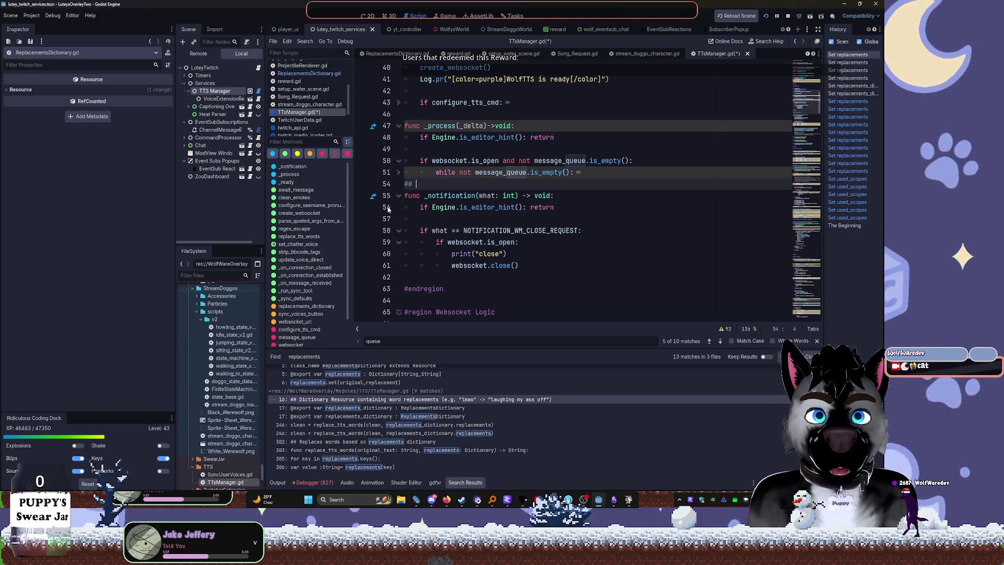
text(Closes Websock)
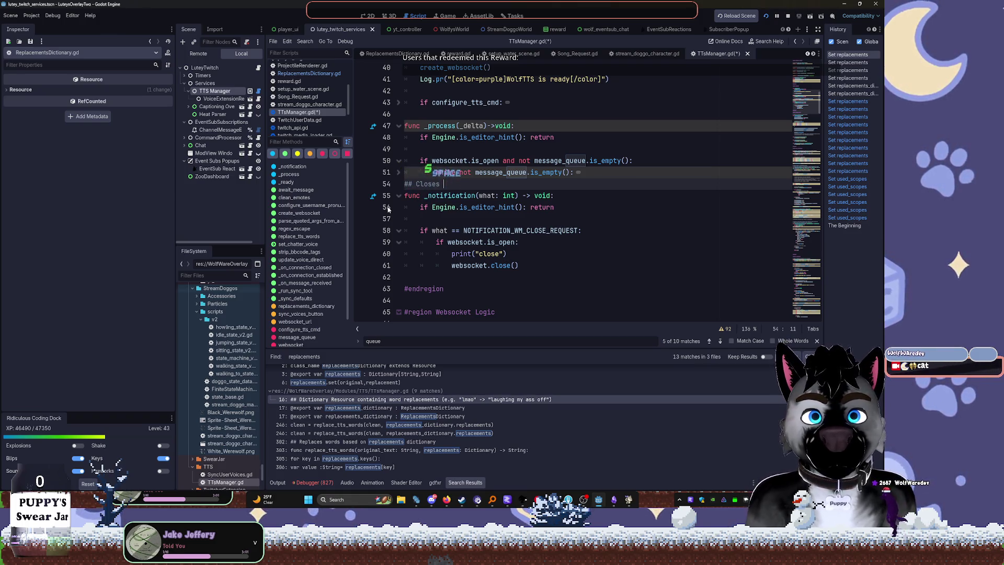
text(et )
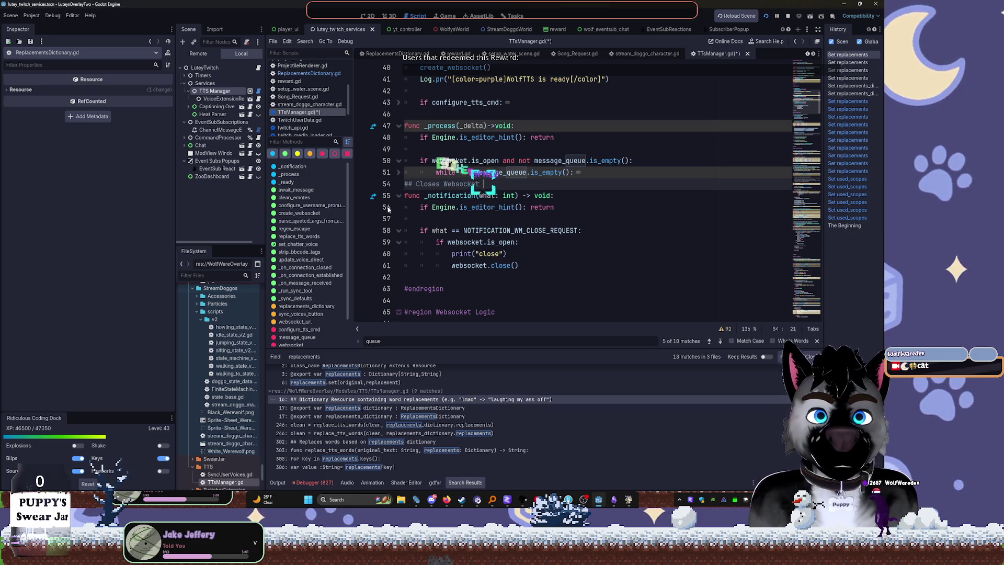
text((TODO: )
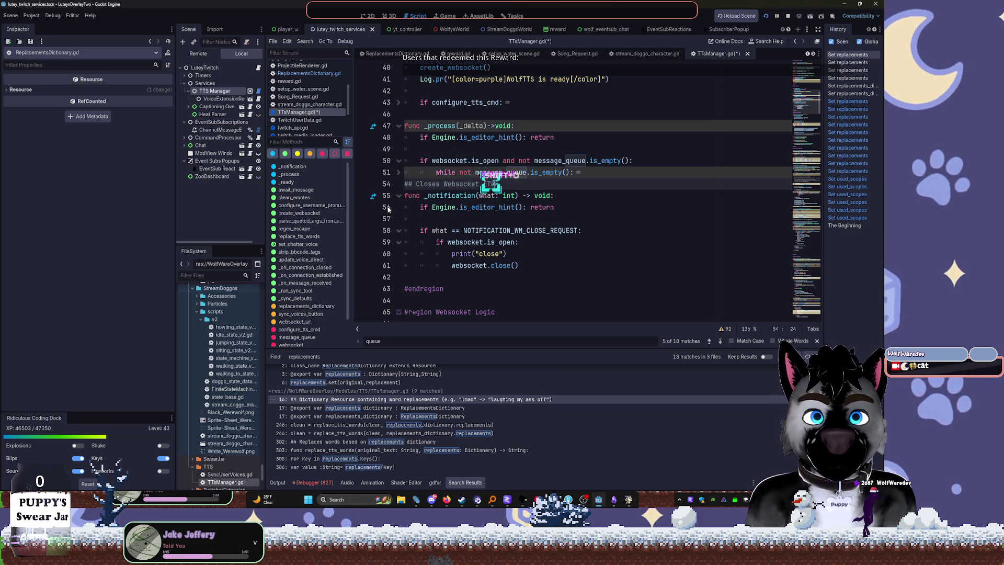
text(CLOSE ALL*)
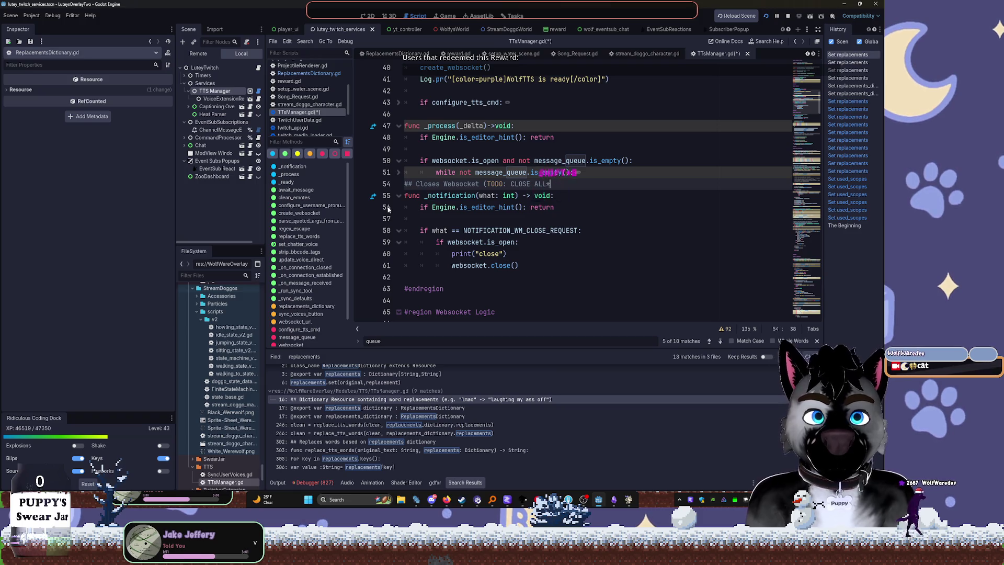
key(Left)
key(Left)
key(Left)
text(*)
key(End)
text(in a ma)
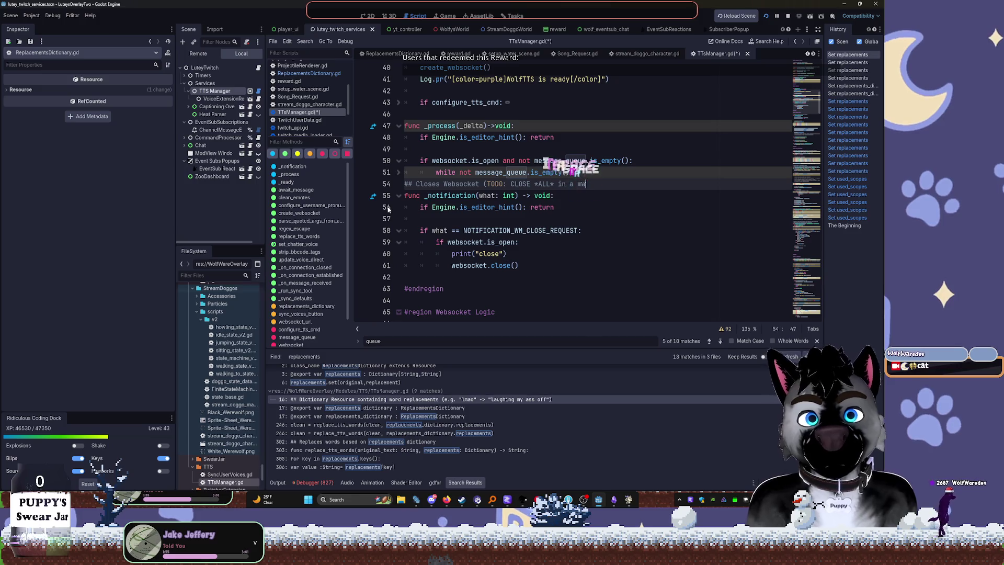
text(naged manne)
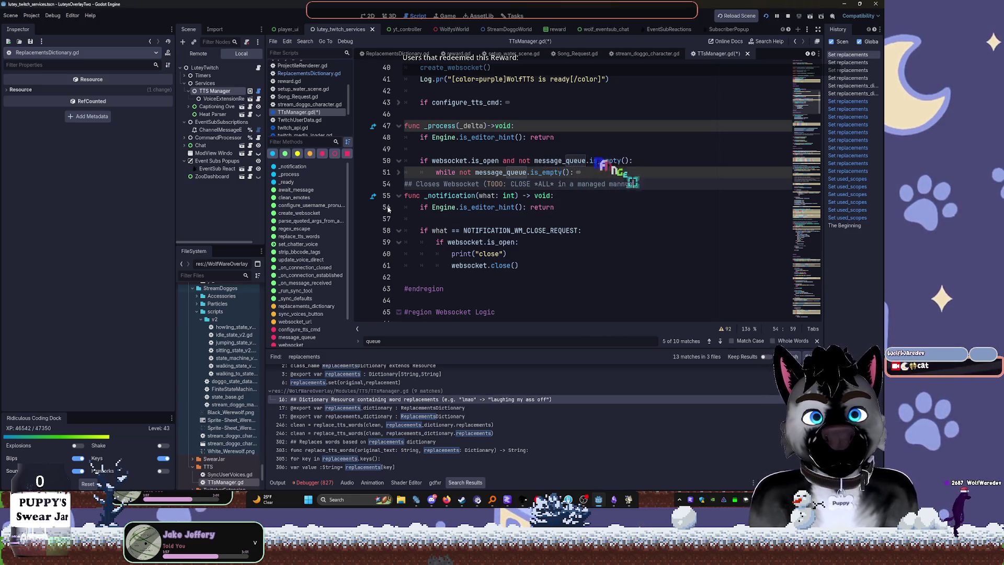
text(r) on exit)
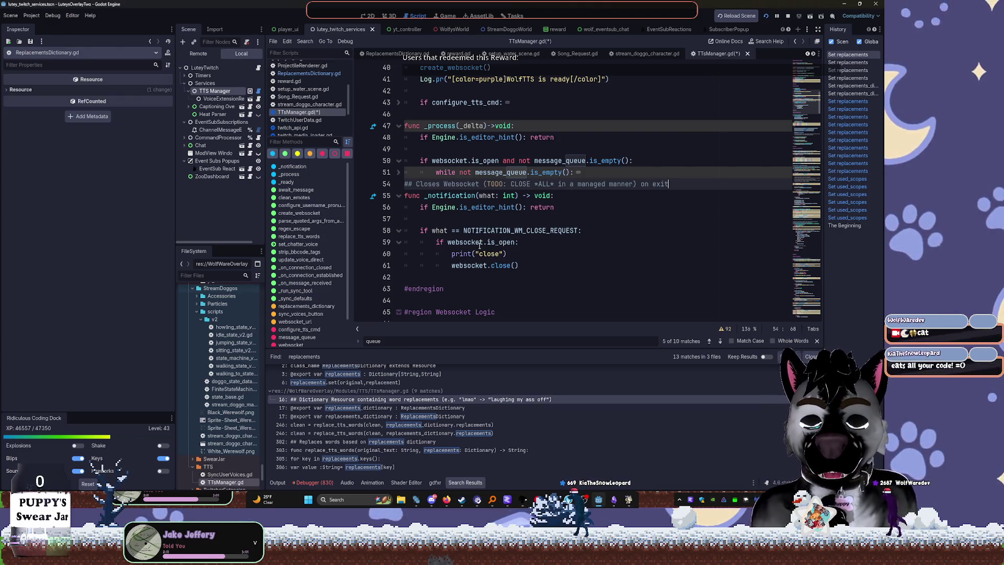
Insert a blank line above the new _notification comment
mouse_move(511, 234)
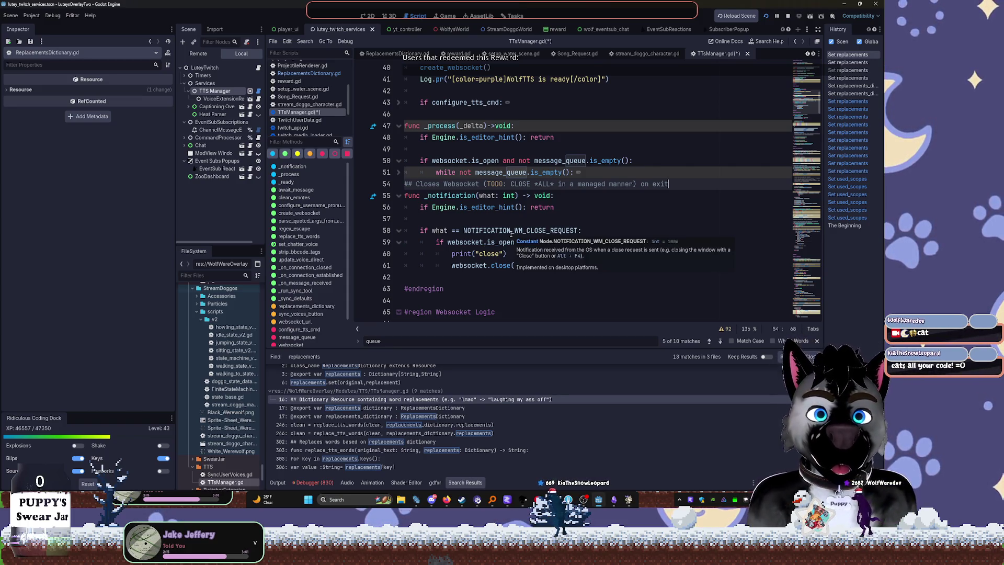
click(570, 207)
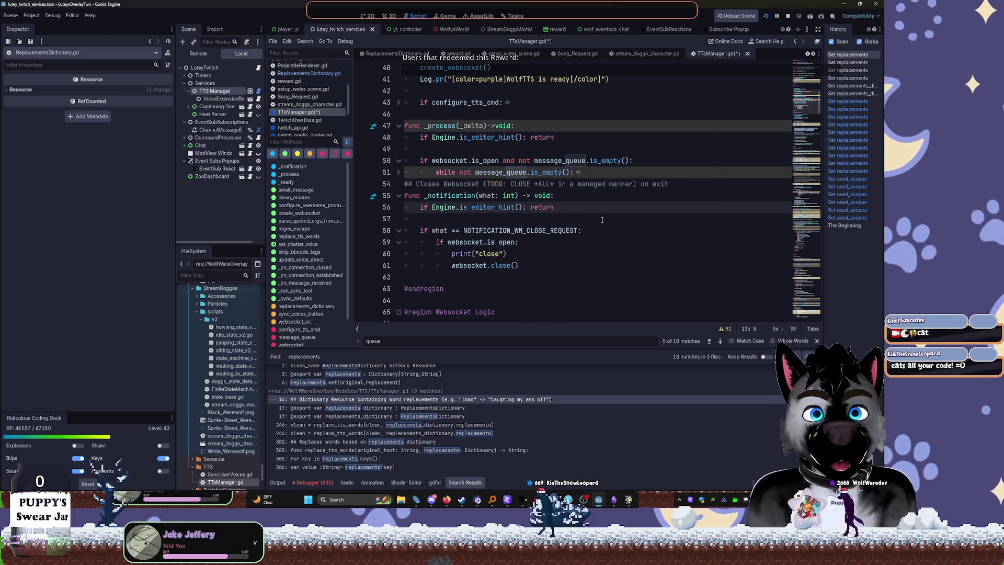
scroll(589, 245, down, 2)
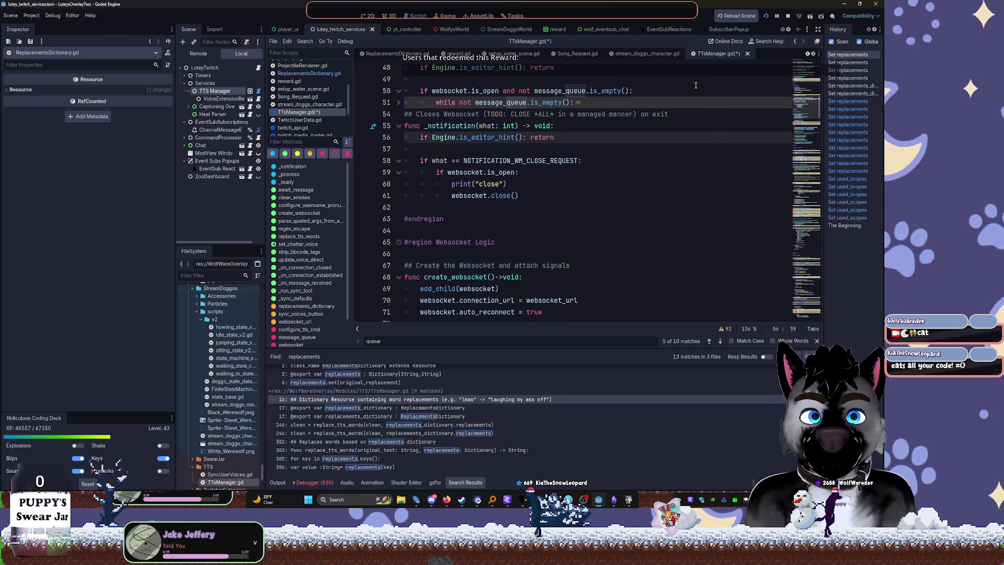
click(405, 113)
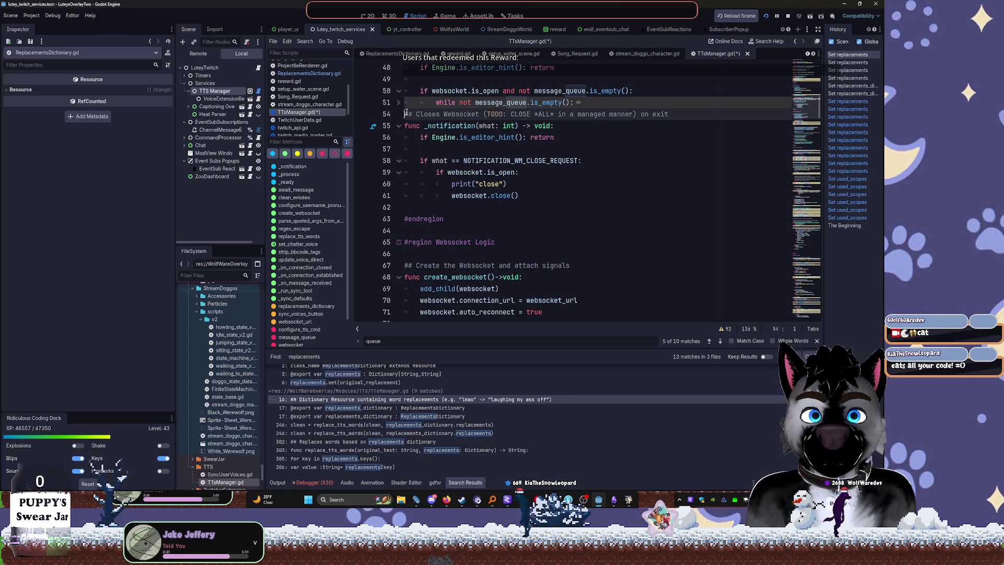
key(Return)
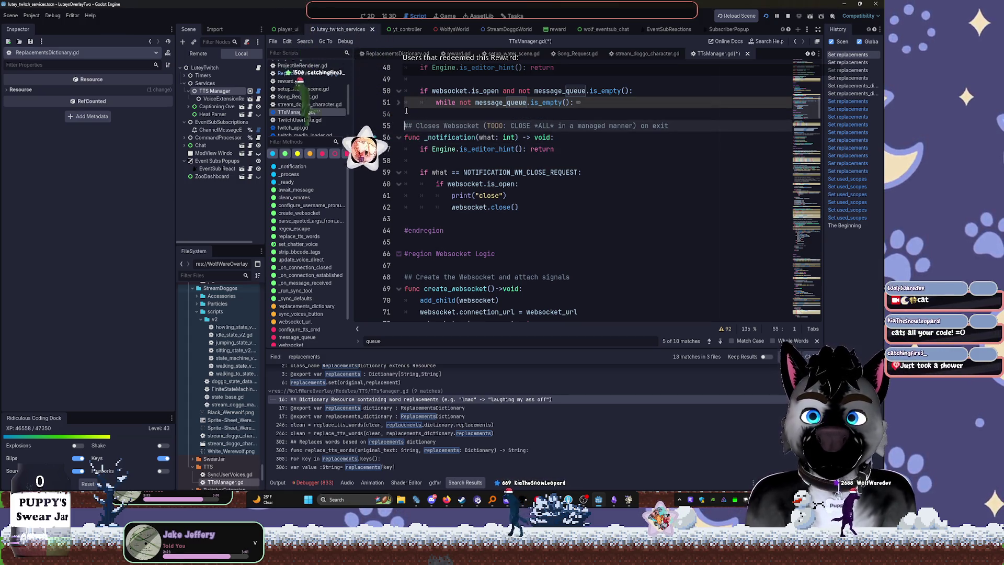
Collapse _notification and create_websocket, remove the blank line, and fold the Websocket Logic region
click(398, 137)
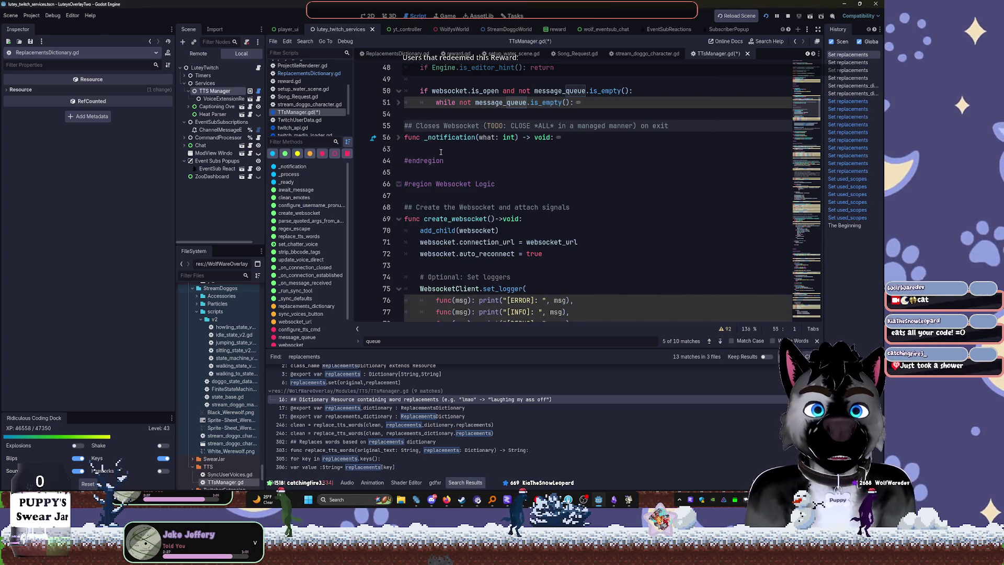
click(404, 158)
key(BackSpace)
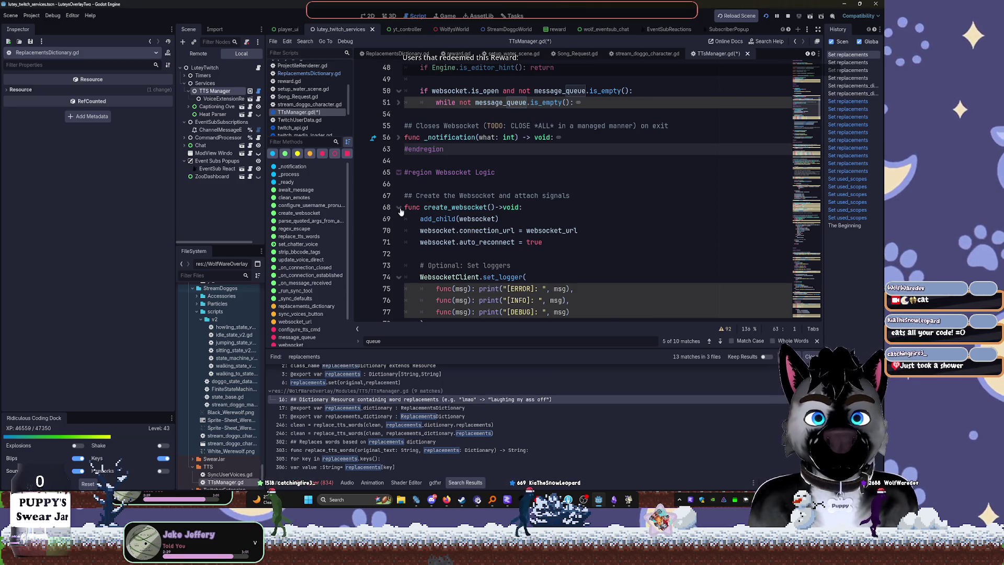
click(399, 207)
click(398, 172)
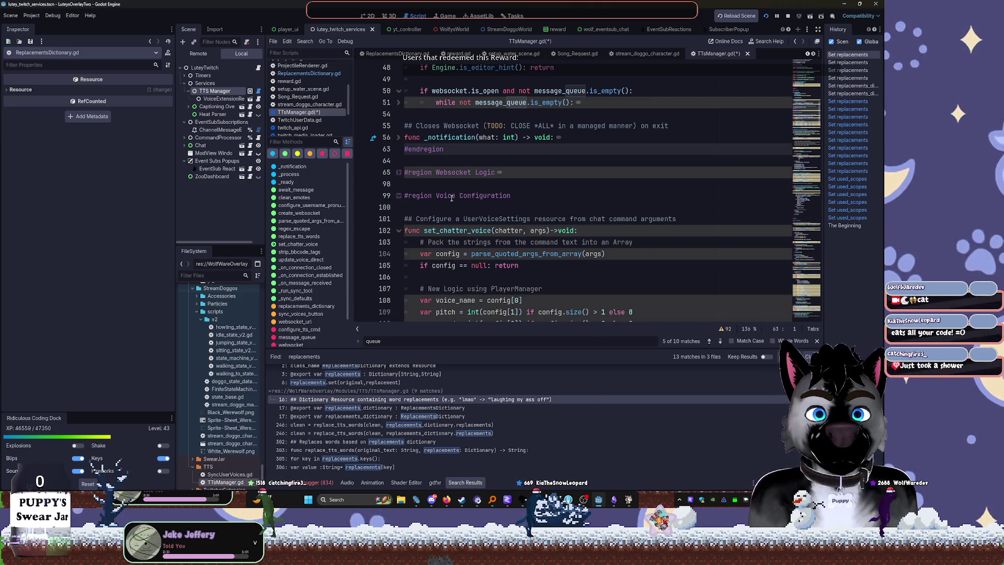
Delete the stale 'New Logic using PlayerManager' comment in set_chatter_voice
scroll(452, 198, down, 2)
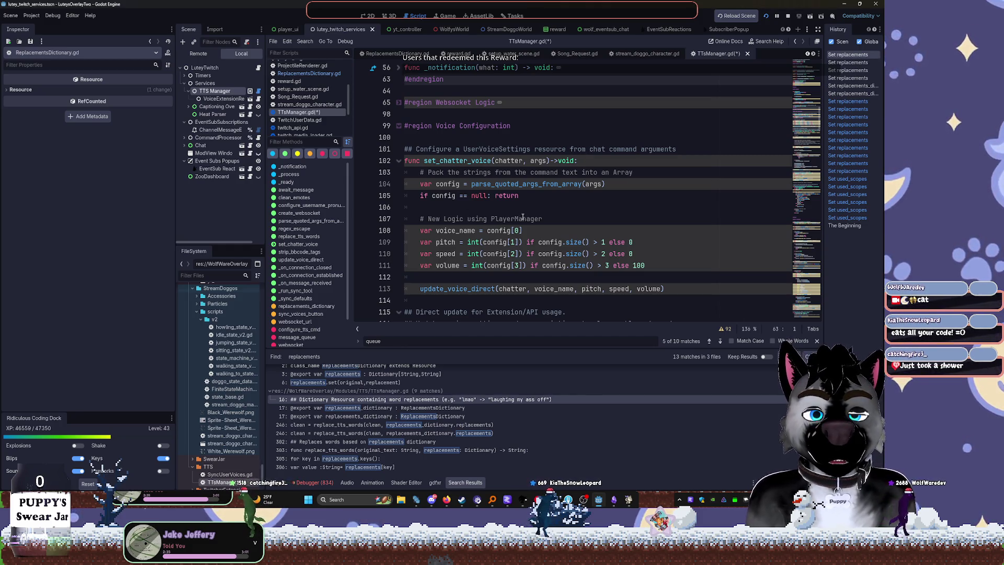
scroll(521, 216, down, 2)
drag(544, 149, 440, 148)
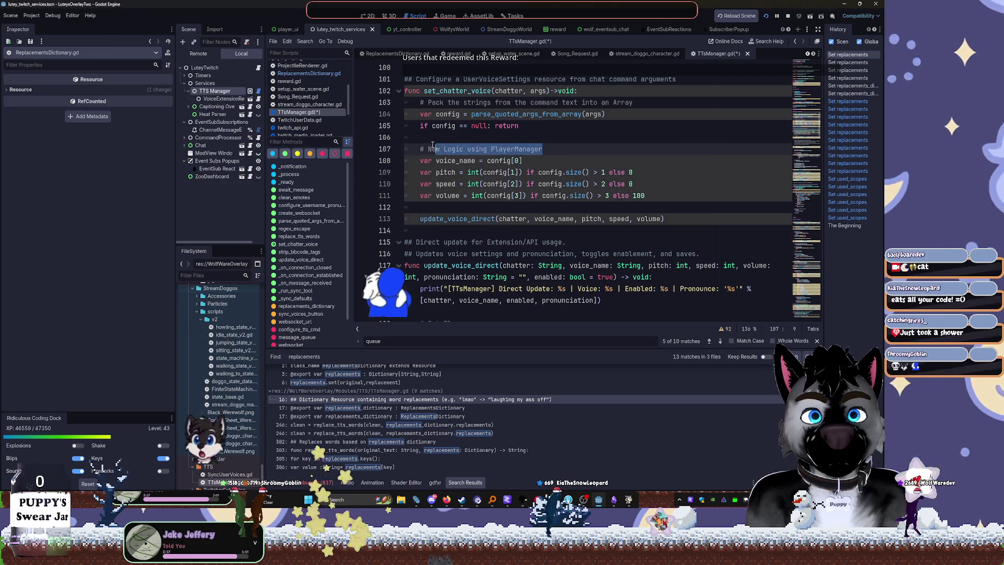
triple_click(437, 149)
key(BackSpace)
click(526, 129)
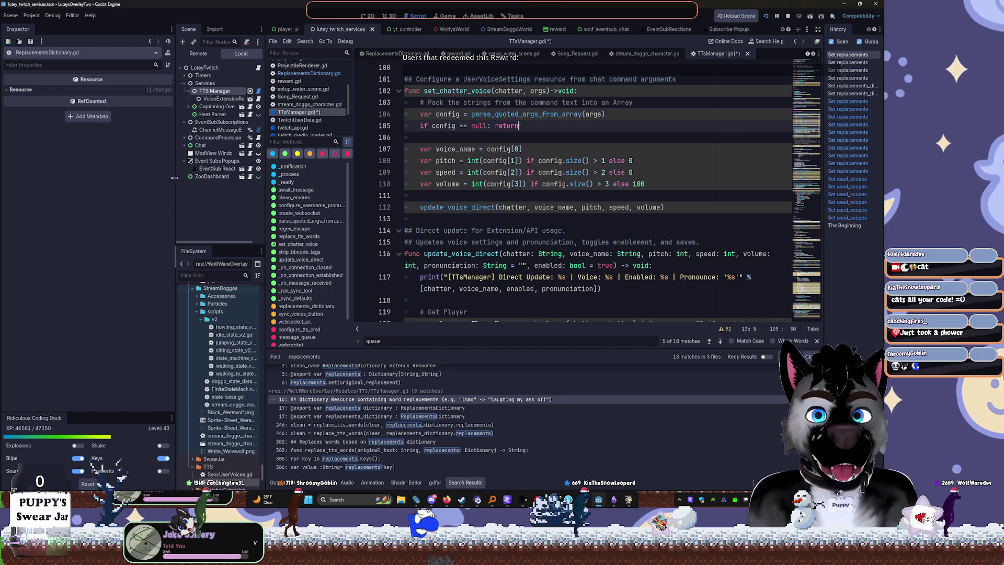
click(490, 219)
scroll(491, 225, down, 2)
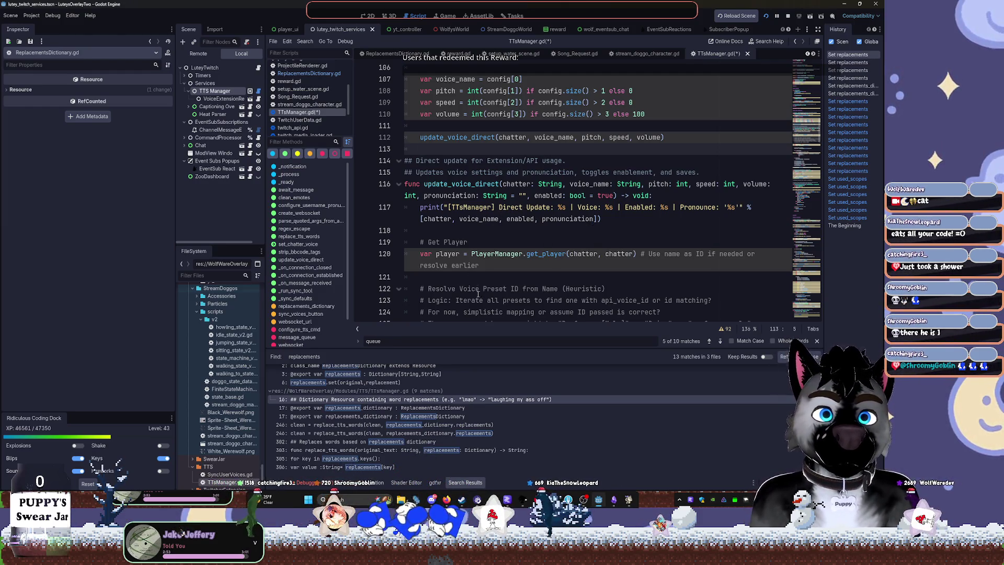
click(437, 196)
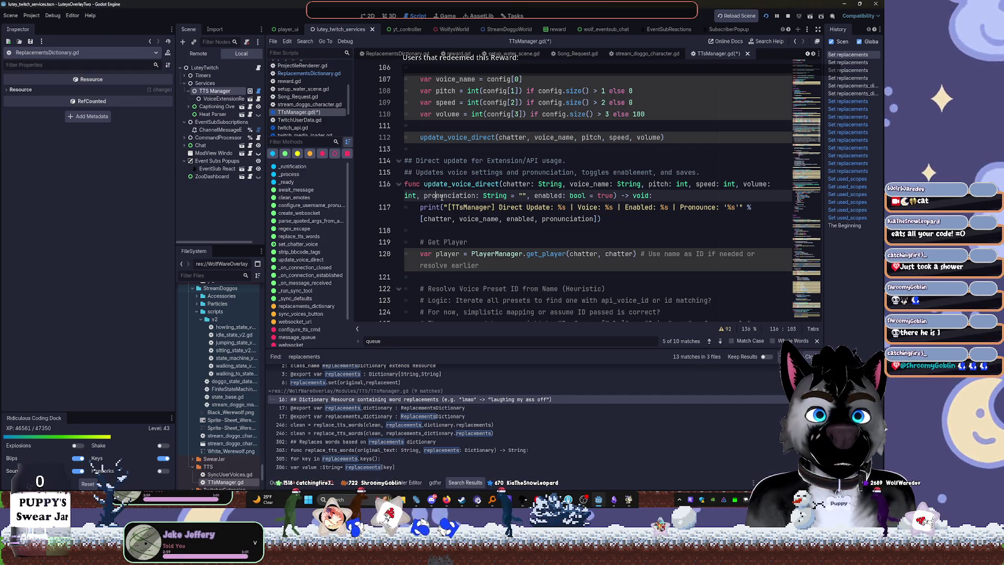
Widen the script editor by narrowing the Inspector and side docks
click(568, 184)
key(Return)
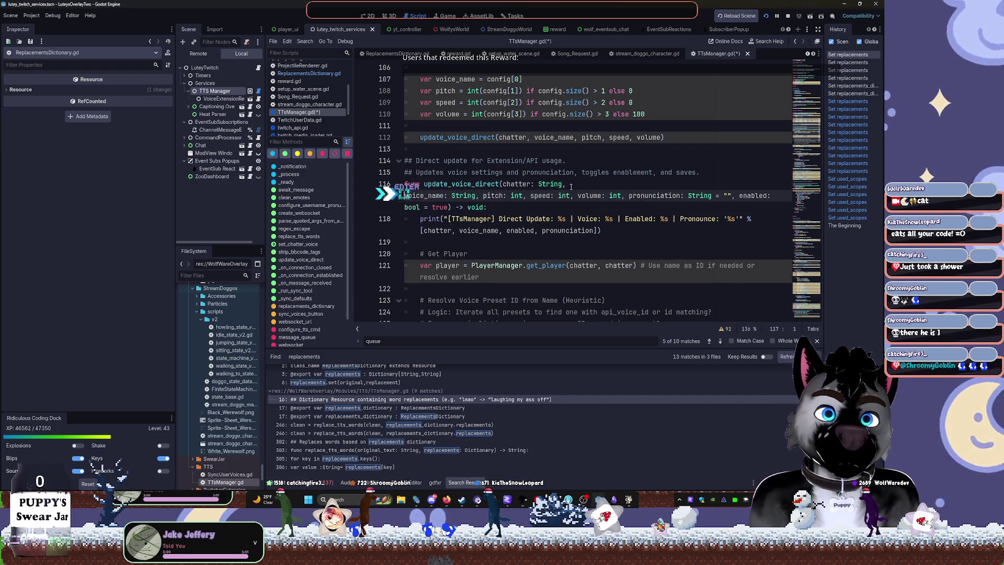
key(Return)
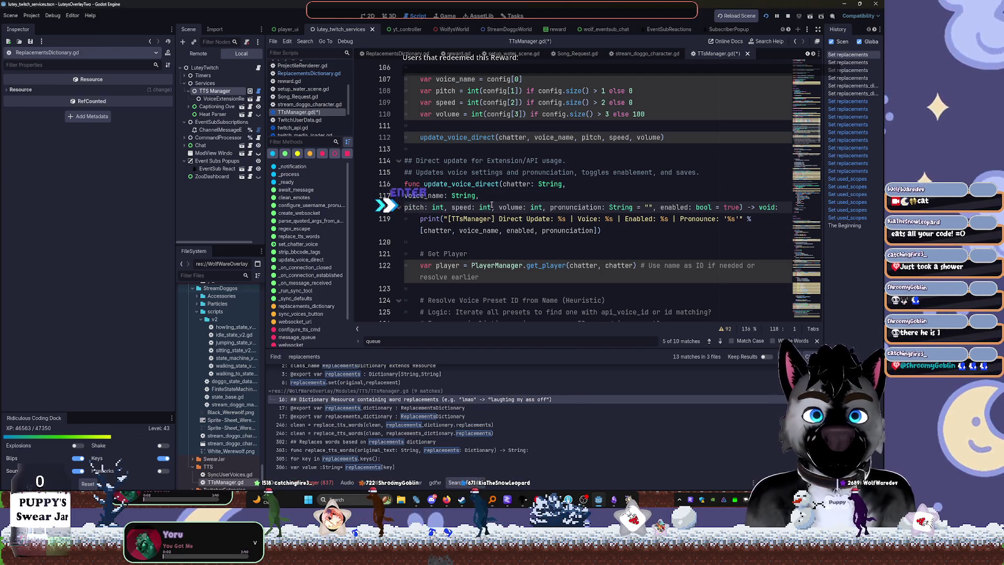
click(461, 207)
key(Return)
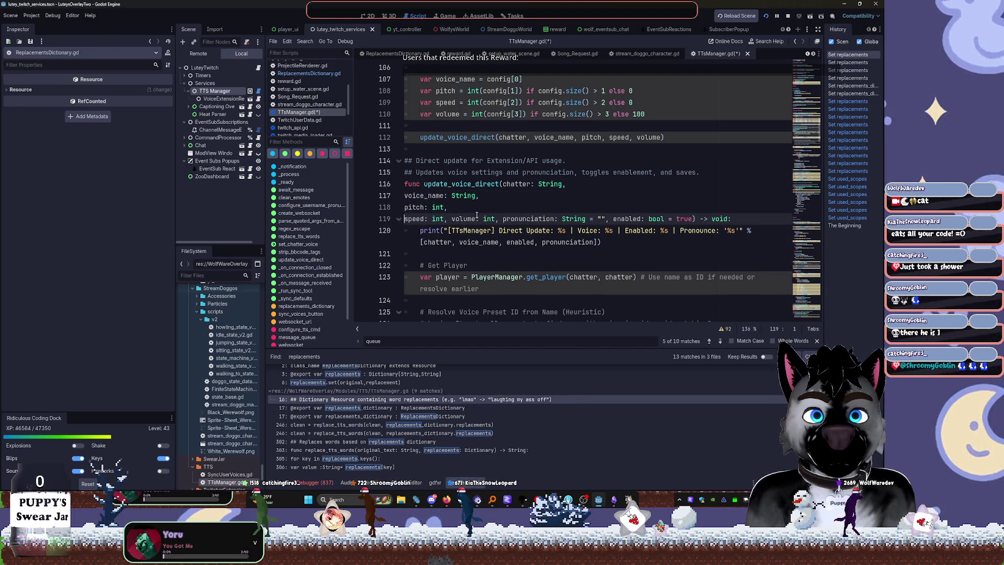
key(ctrl+z)
key(ctrl+z)
key(ctrl+z)
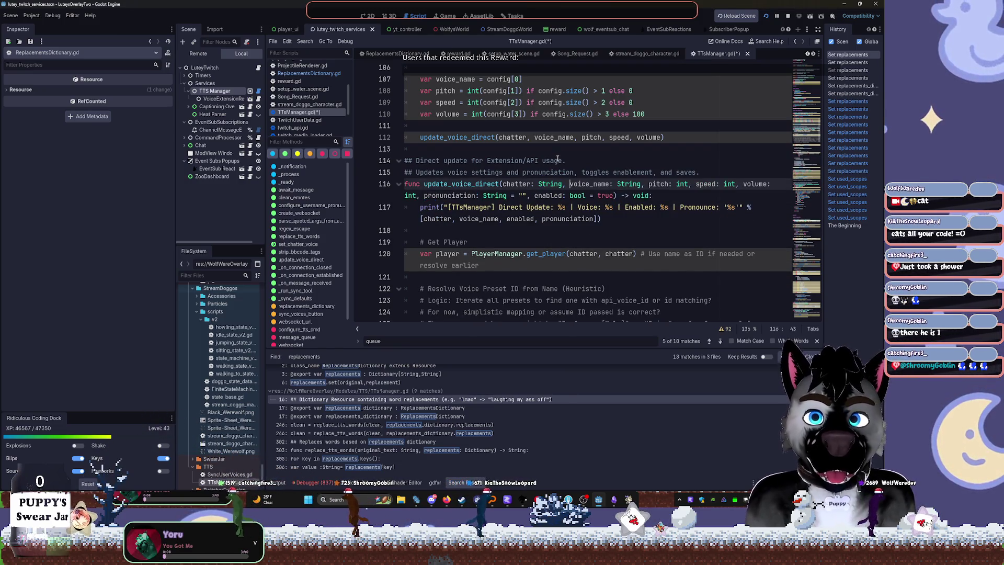
drag(176, 165, 110, 164)
drag(265, 178, 171, 177)
mouse_move(824, 199)
mouse_down()
mouse_move(786, 199)
mouse_move(820, 198)
mouse_up()
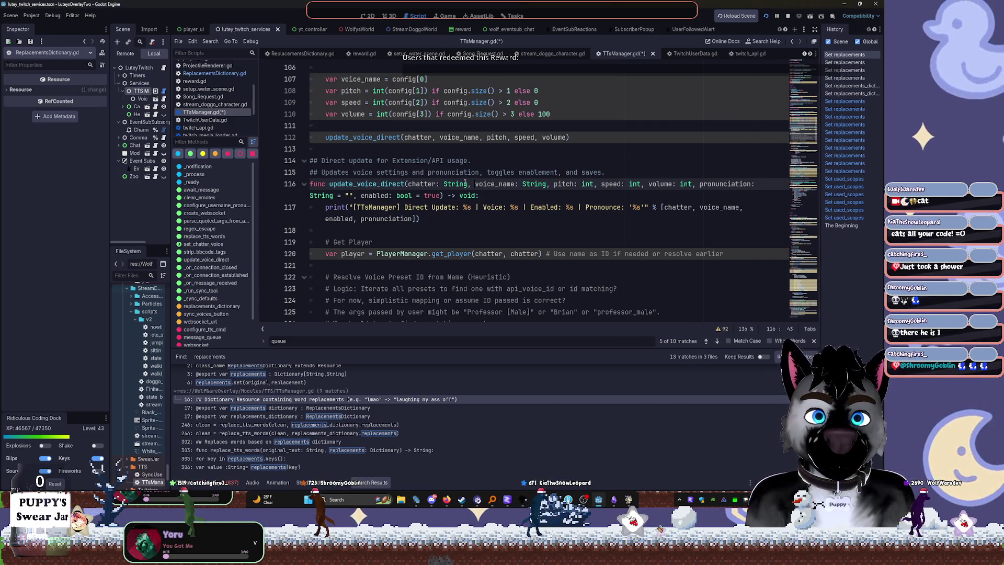
Put the pitch, volume and enabled parameters and the return type on separate lines
key(Return)
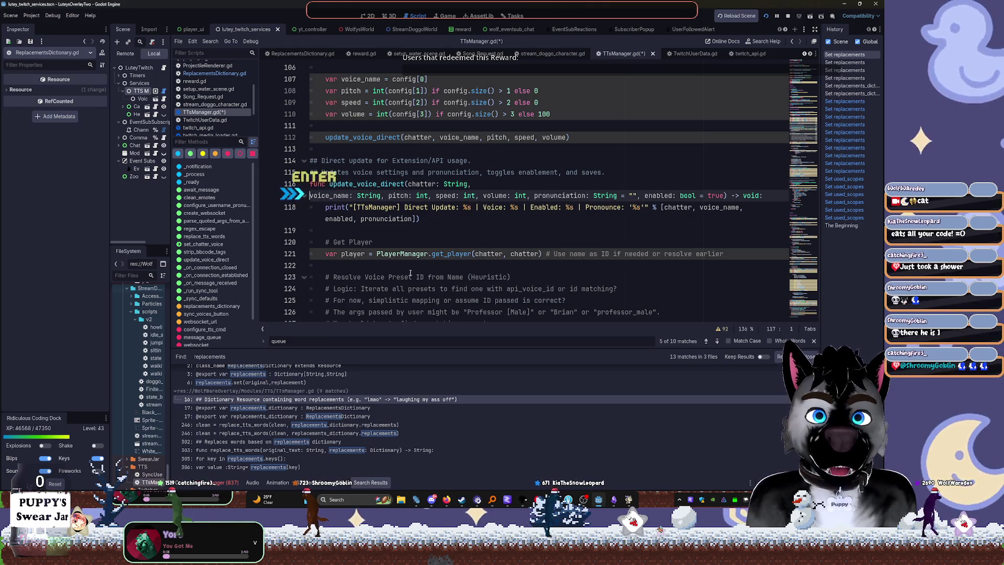
key(BackSpace)
click(555, 184)
key(Return)
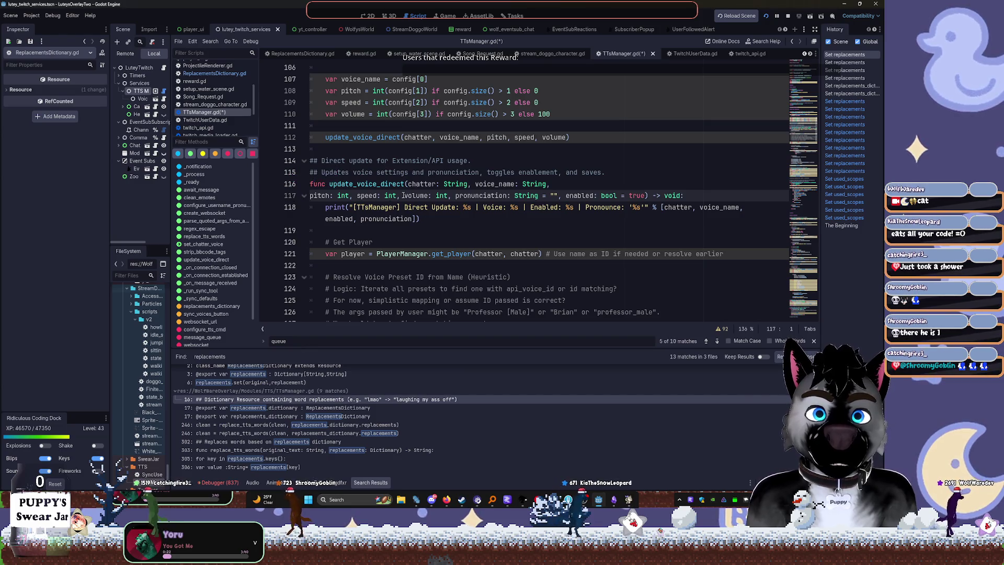
click(402, 196)
key(Return)
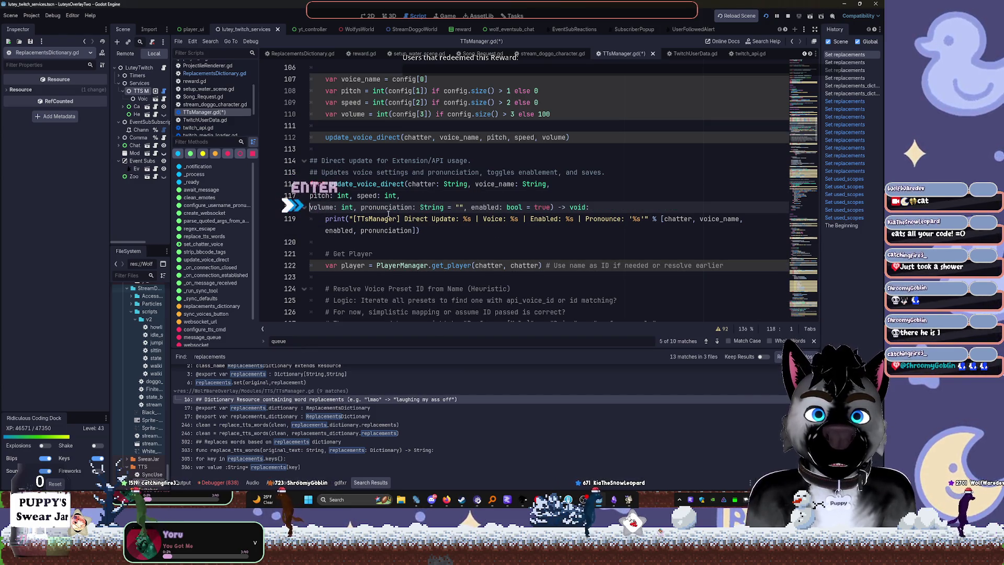
key(Return)
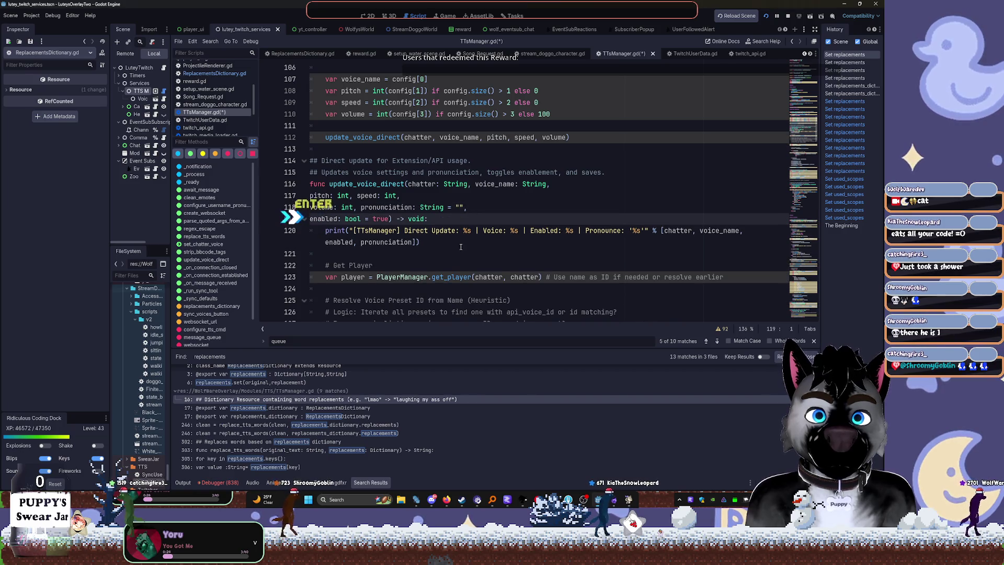
click(399, 219)
key(Return)
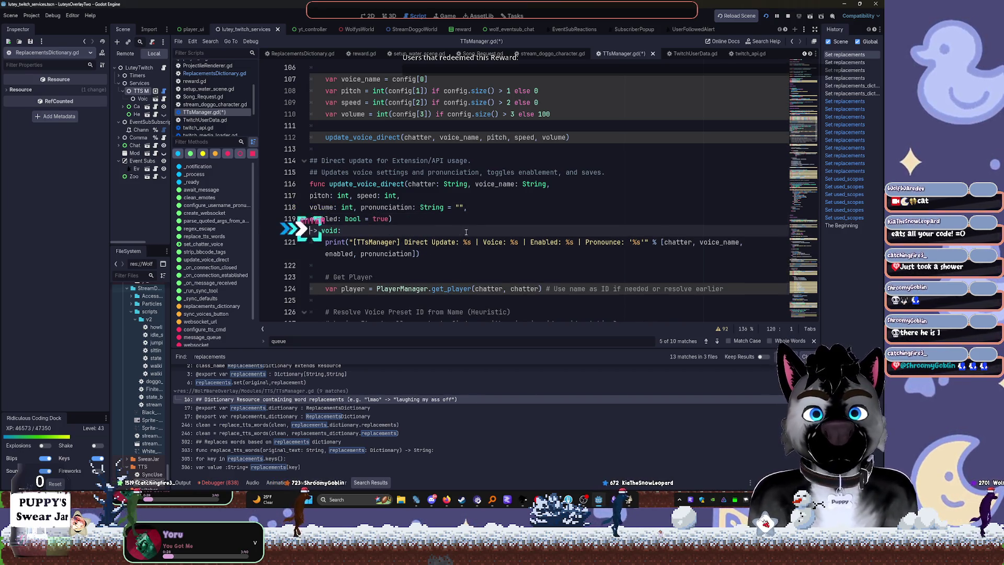
click(484, 229)
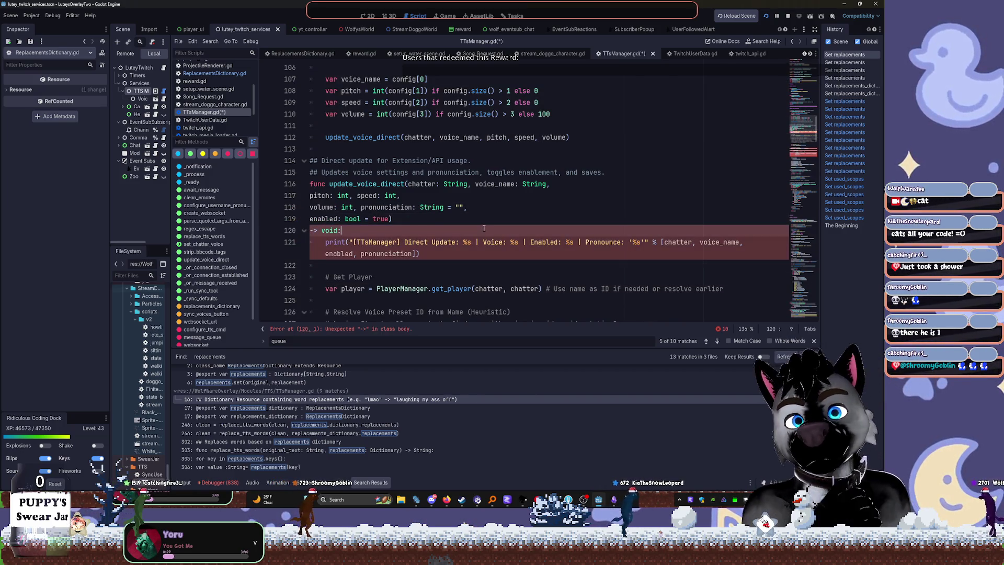
Start the parameter list after '(' and place ') -> void:' on its own line
click(413, 184)
key(Return)
click(399, 230)
key(Delete)
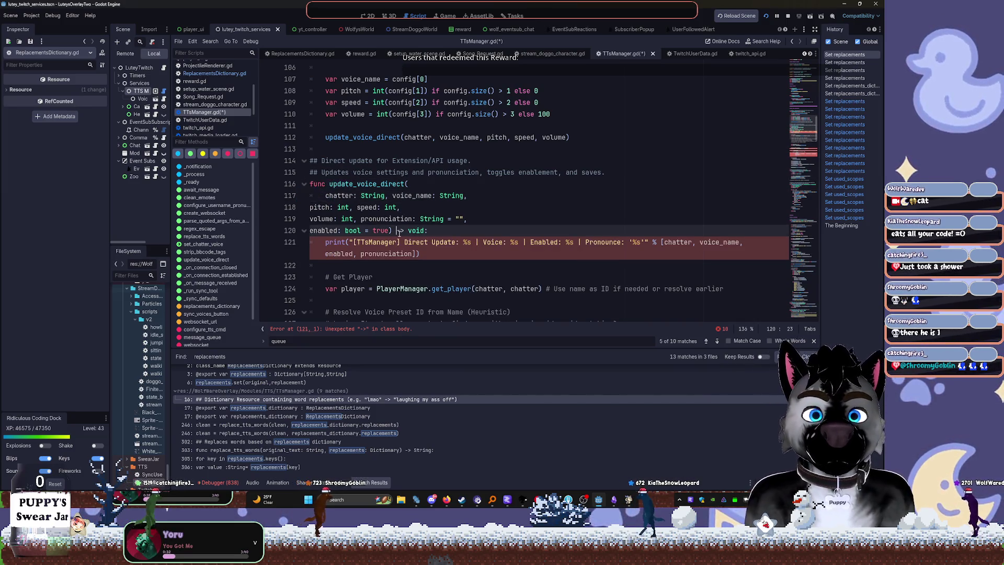
key(Return)
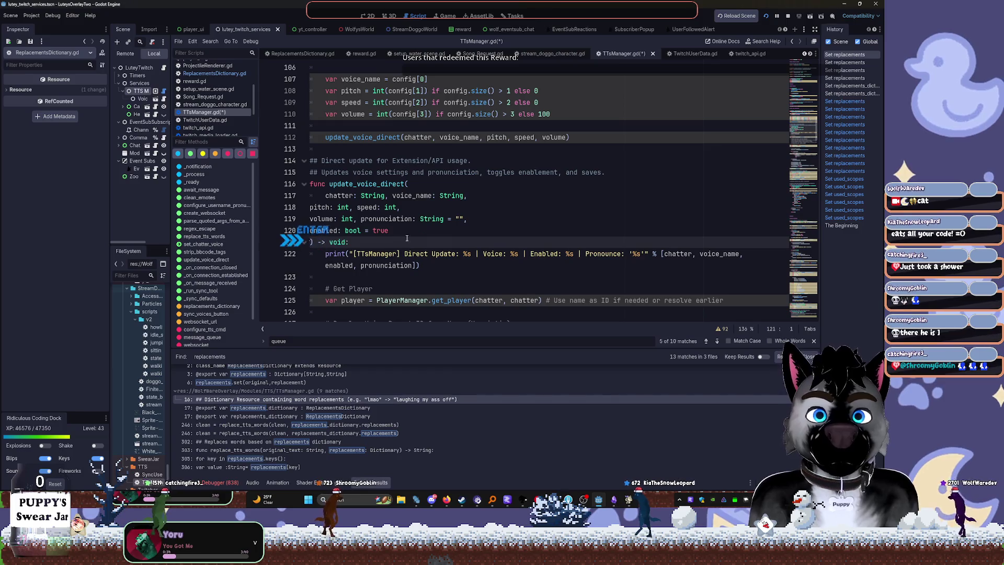
click(413, 235)
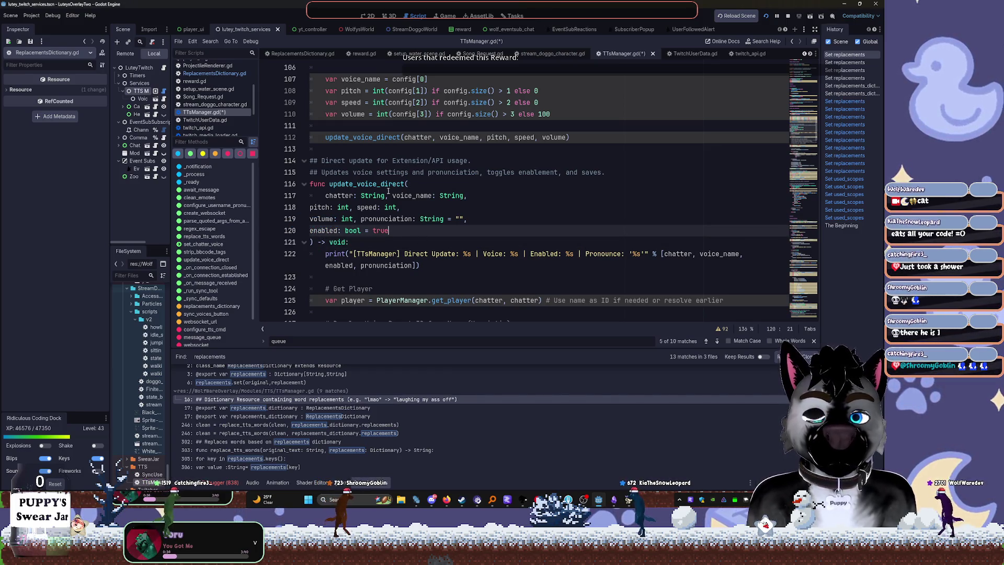
click(325, 196)
key(BackSpace)
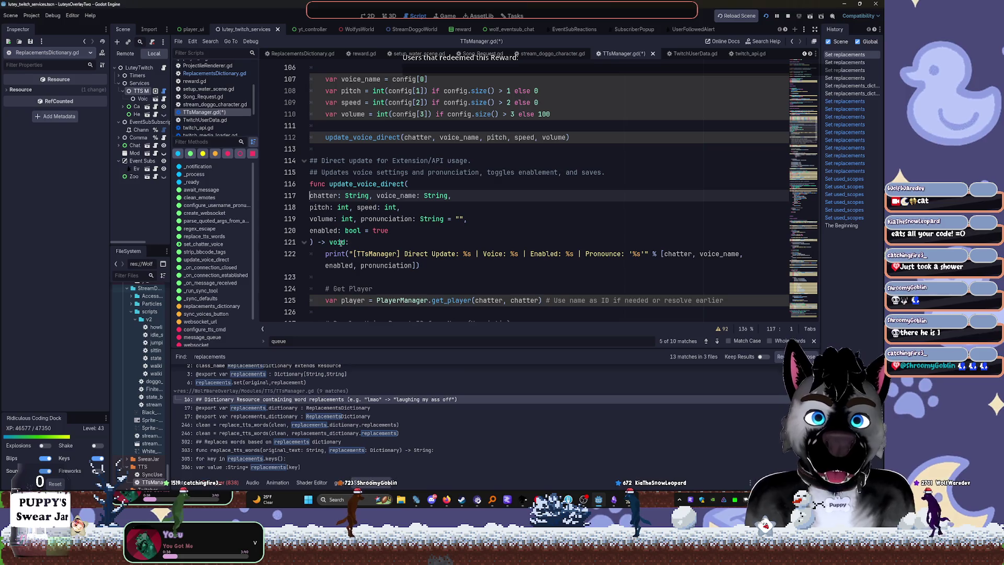
drag(354, 242, 310, 196)
scroll(394, 212, down, 3)
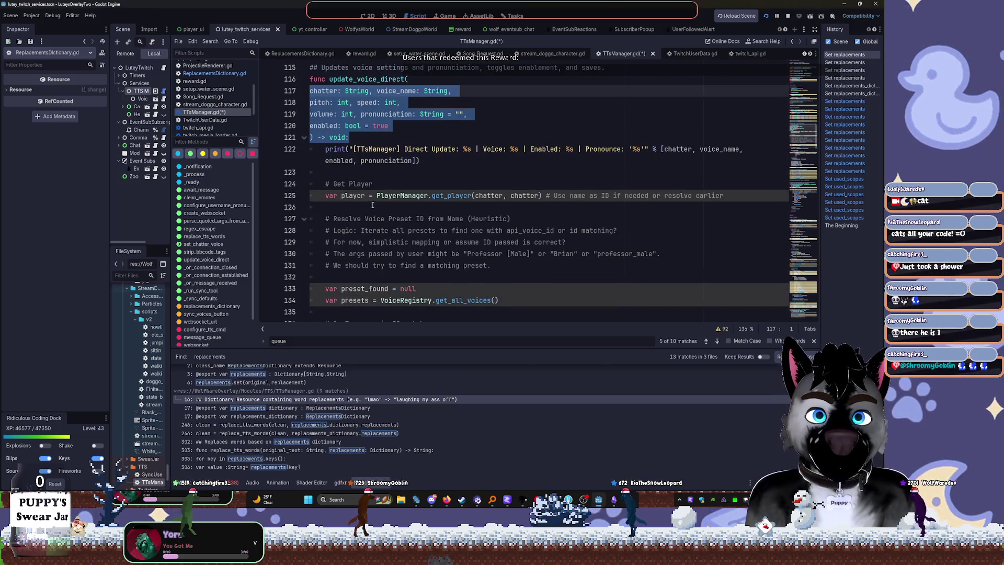
click(355, 149)
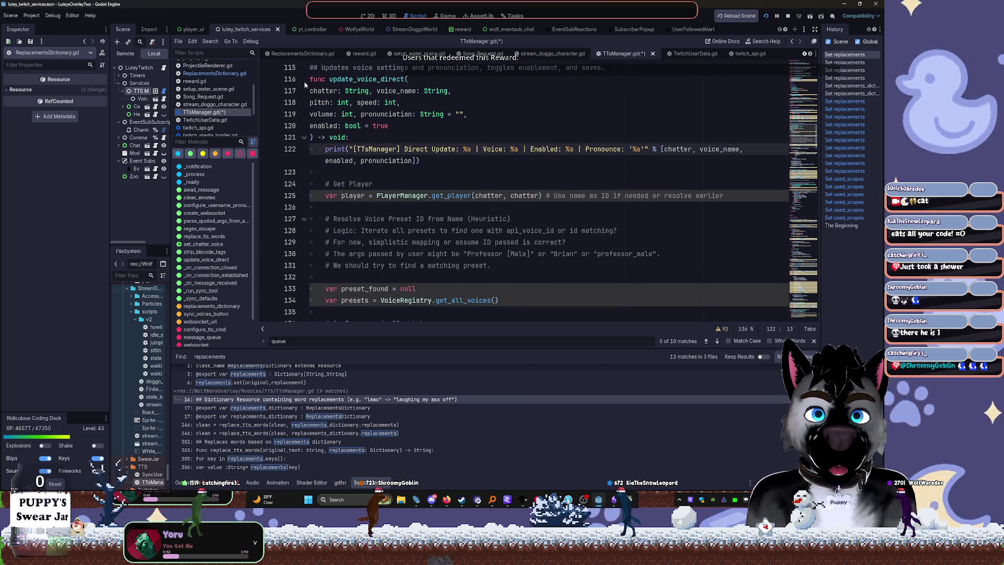
Indent the wrapped update_voice_direct parameters one level and save TTSManager.gd
click(303, 137)
click(304, 138)
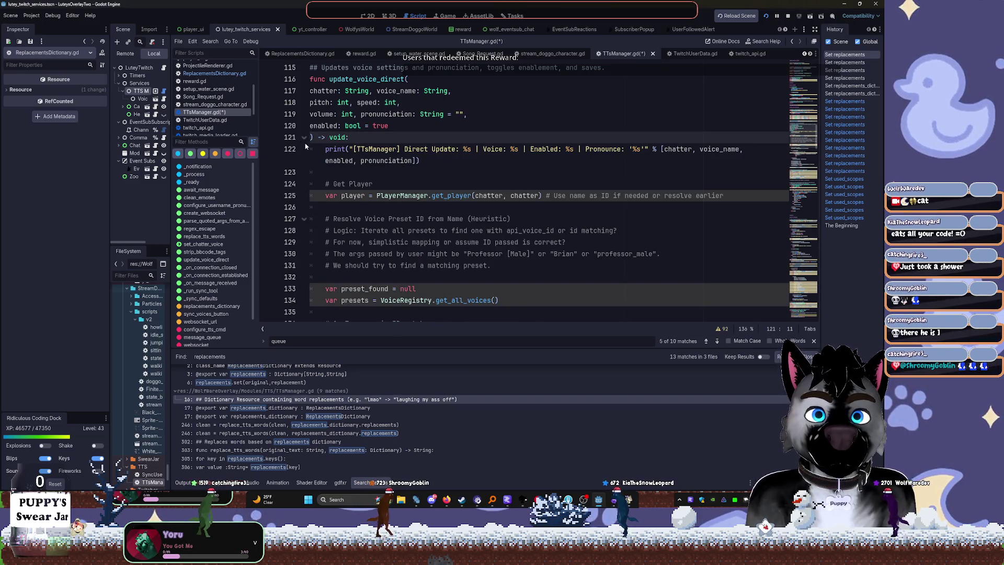
click(304, 137)
click(321, 150)
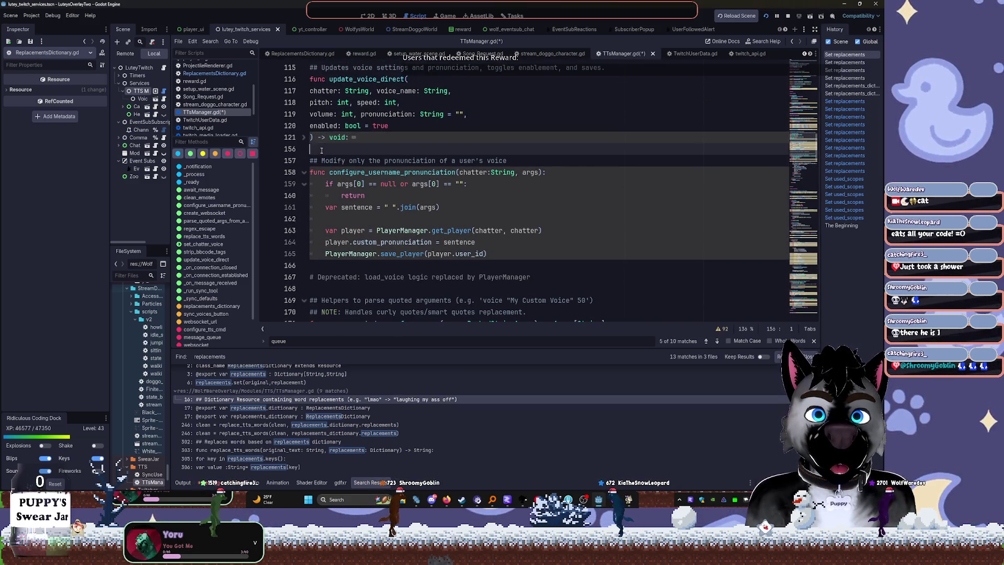
drag(322, 150, 282, 93)
key(Tab)
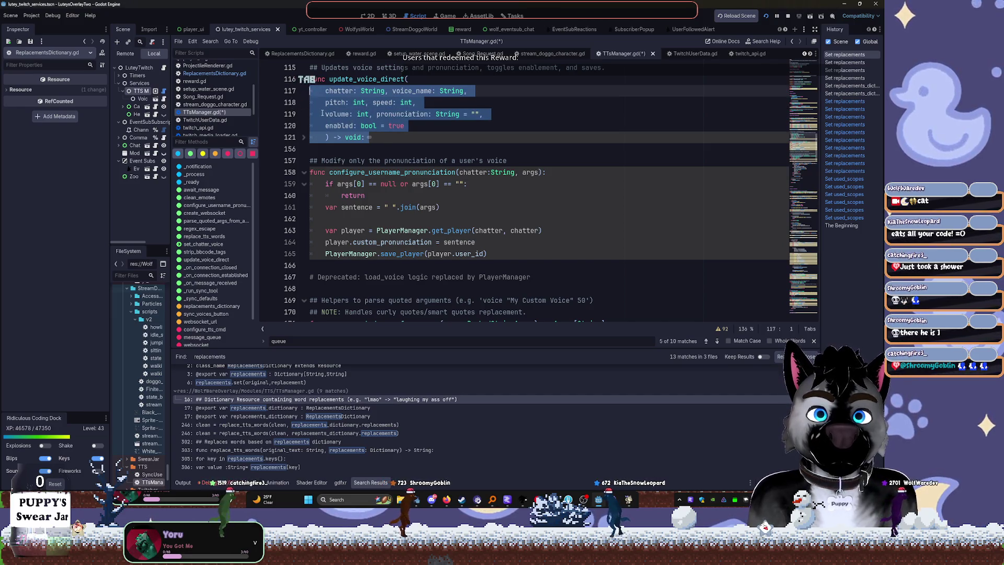
click(304, 137)
click(437, 161)
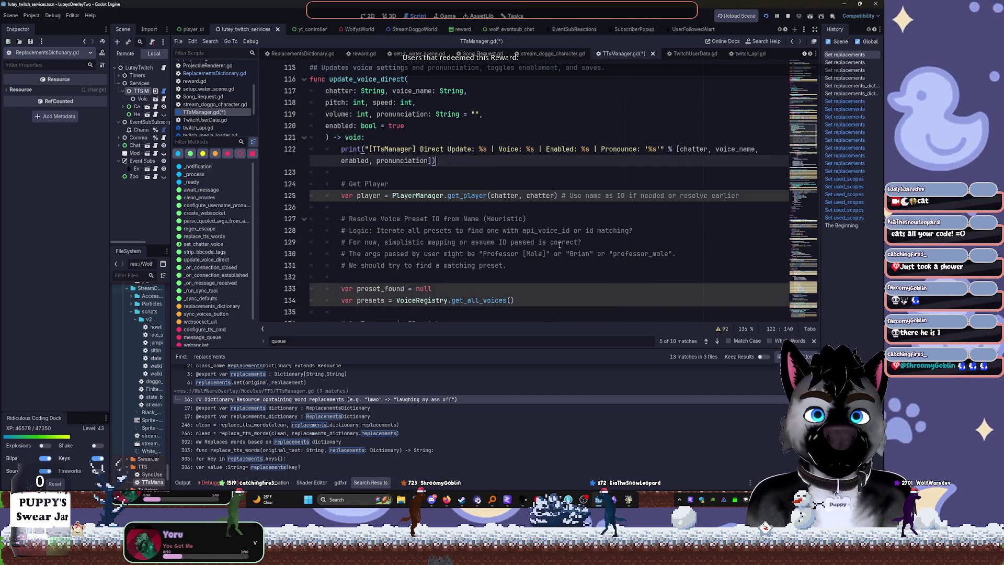
scroll(530, 219, up, 2)
key(ctrl+s)
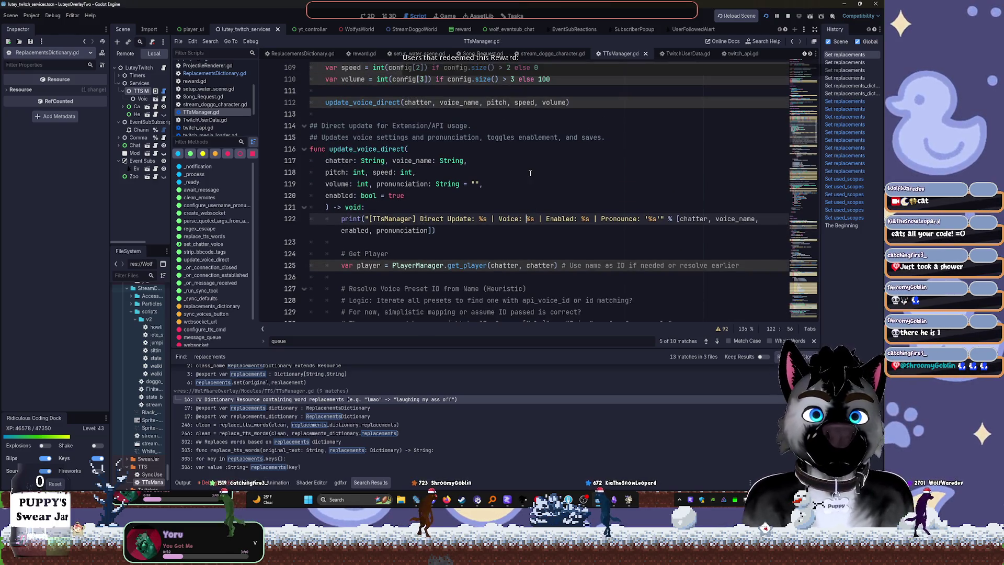
Fold configure_username_pronunciation and delete the deprecated load_voice comment line
click(526, 172)
scroll(526, 172, down, 4)
scroll(531, 247, down, 7)
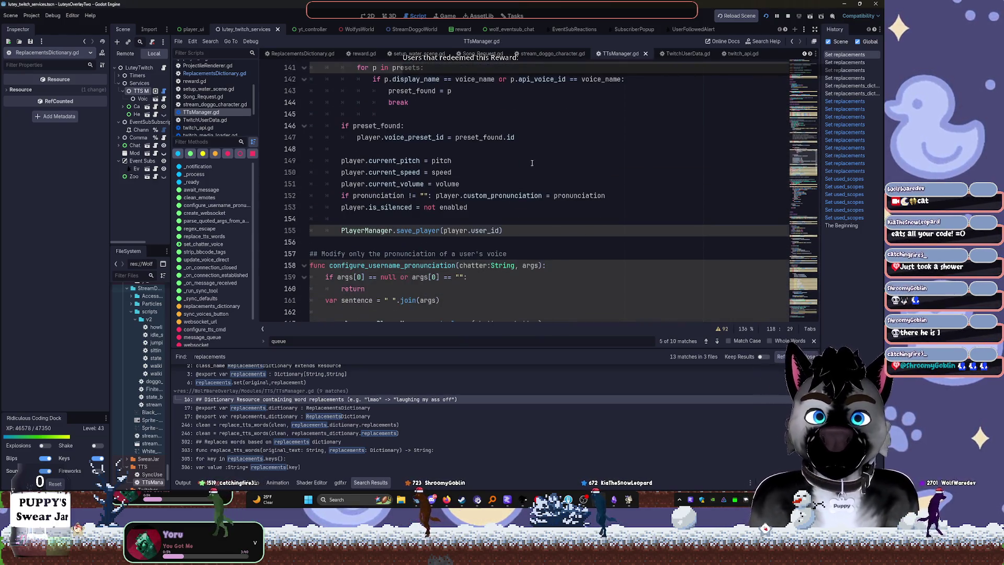
scroll(461, 172, down, 2)
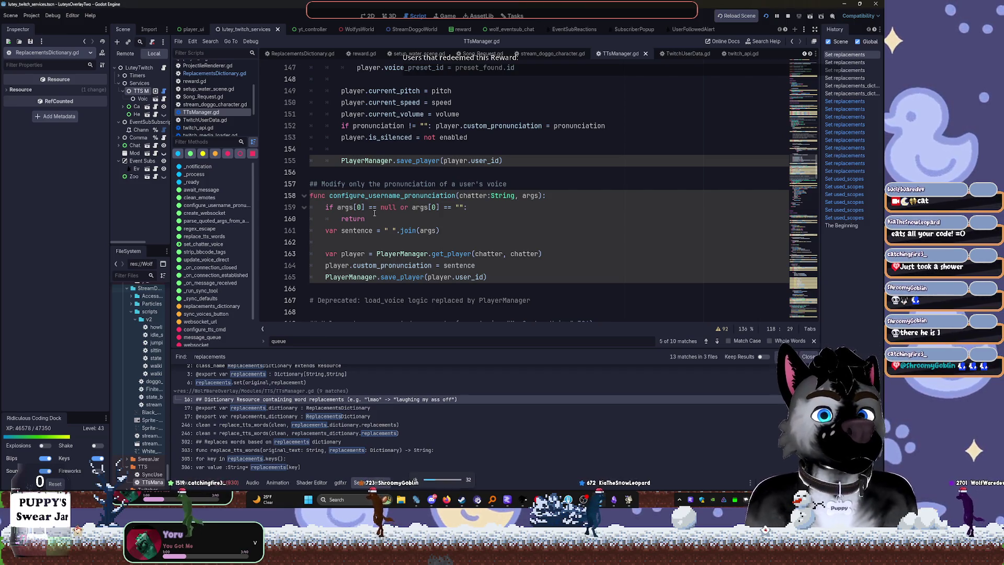
click(304, 196)
click(312, 219)
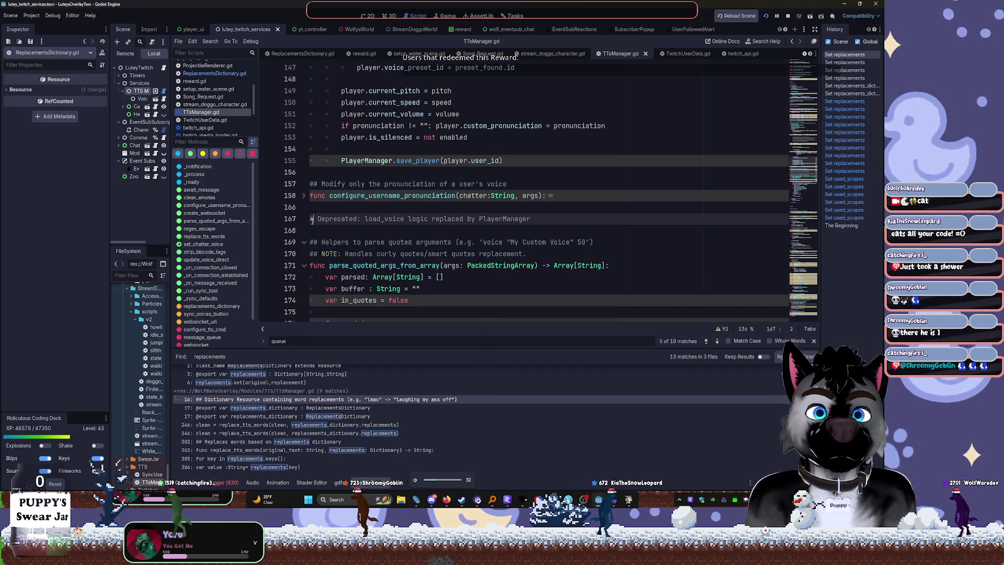
drag(318, 220, 297, 212)
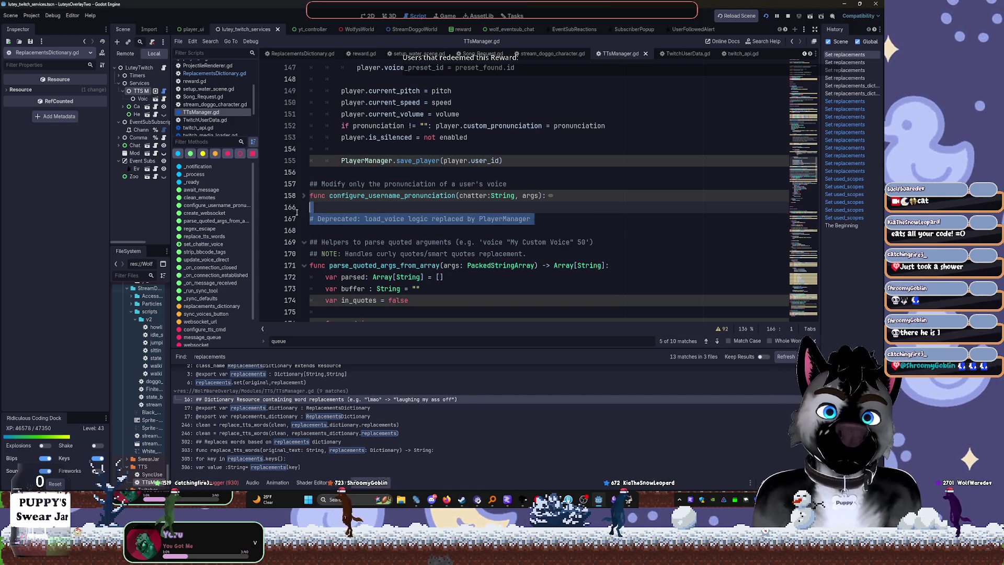
key(Delete)
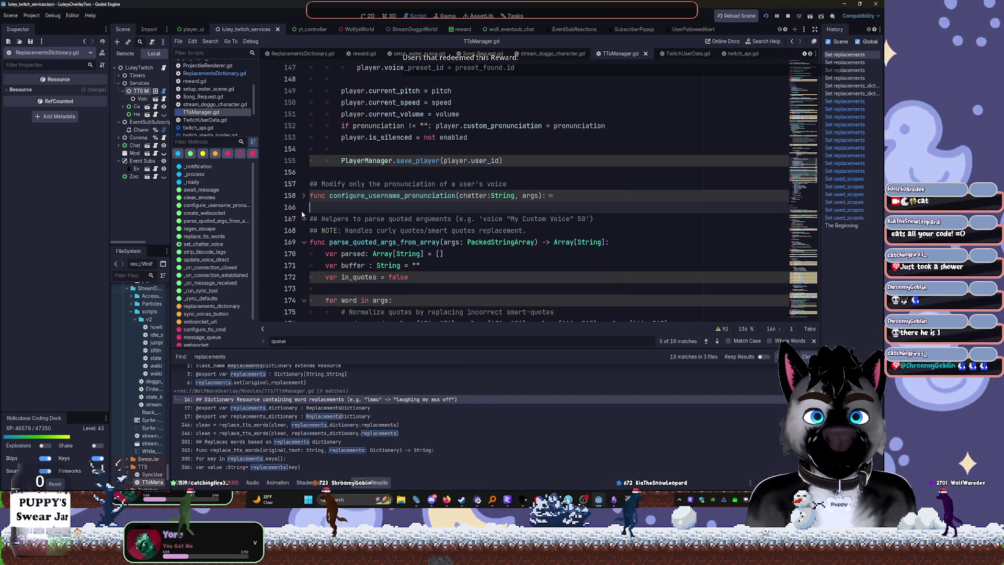
Delete the curly-quotes NOTE comment and the Helpers comment above parse_quoted_args_from_array
click(308, 198)
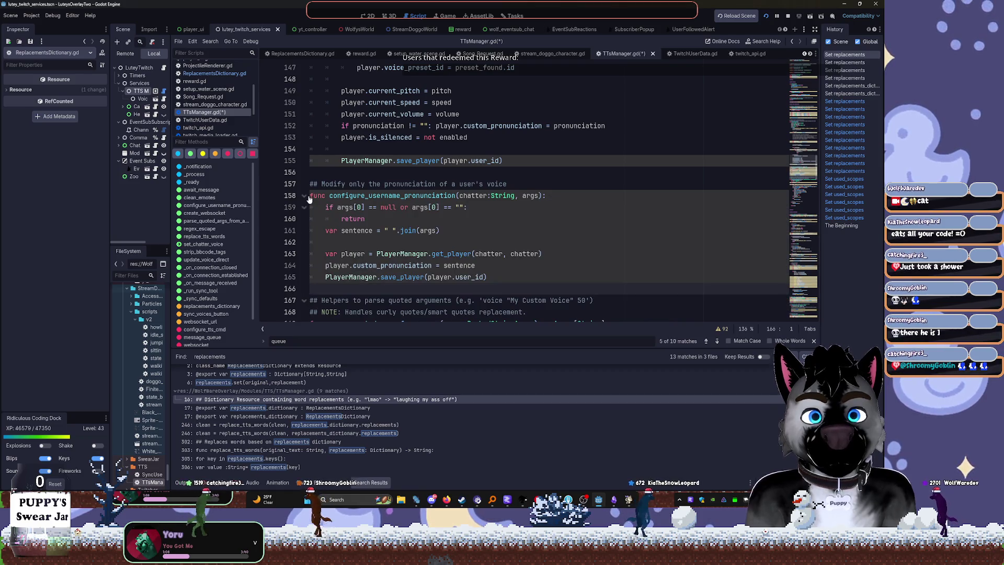
click(308, 199)
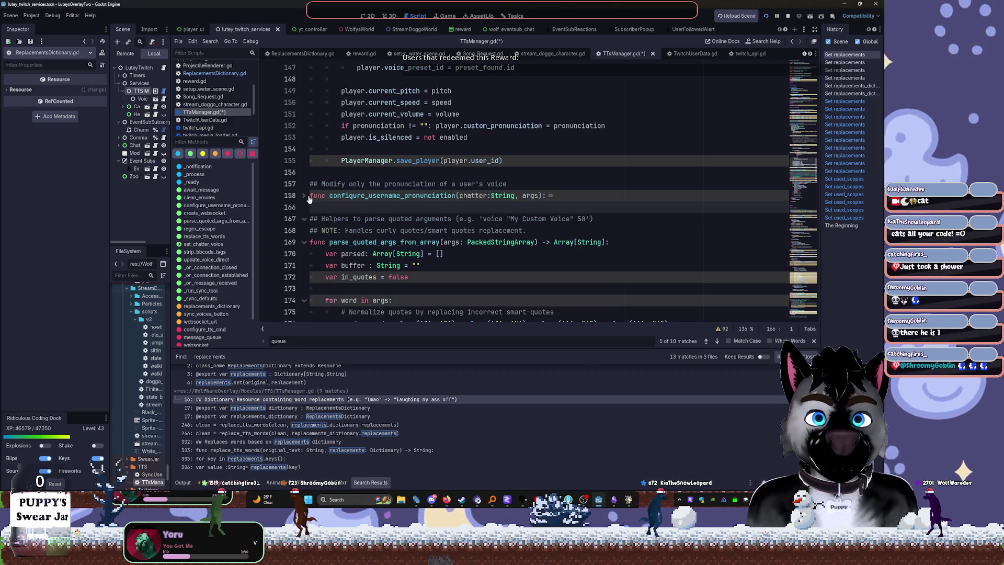
scroll(309, 198, down, 1)
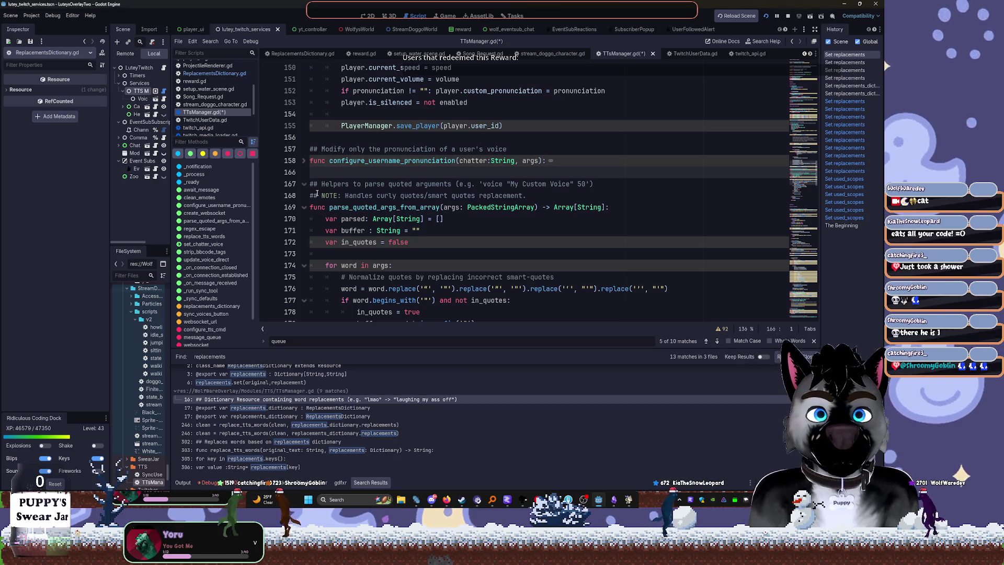
scroll(319, 196, down, 2)
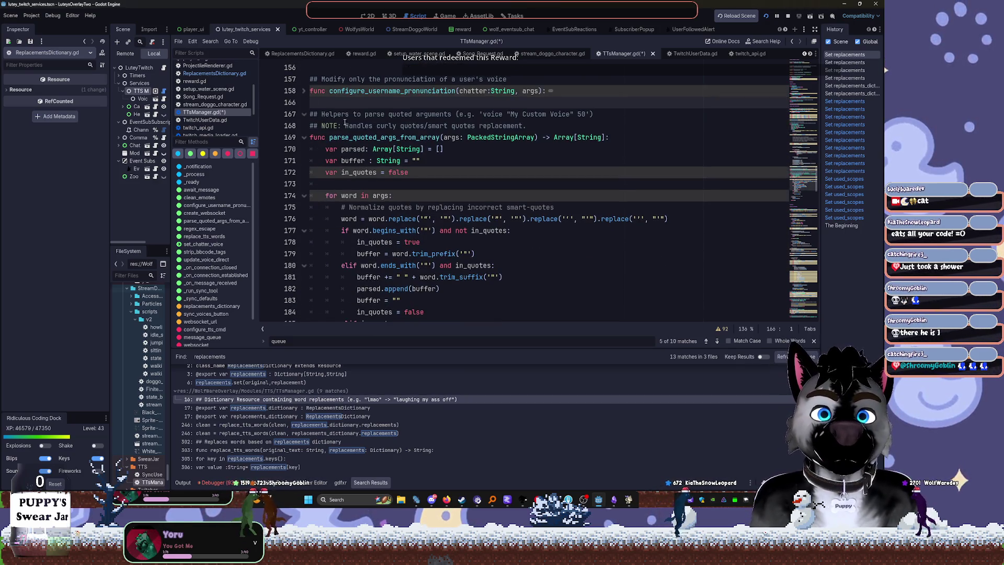
mouse_move(525, 122)
mouse_down()
mouse_move(335, 114)
mouse_move(266, 124)
mouse_up()
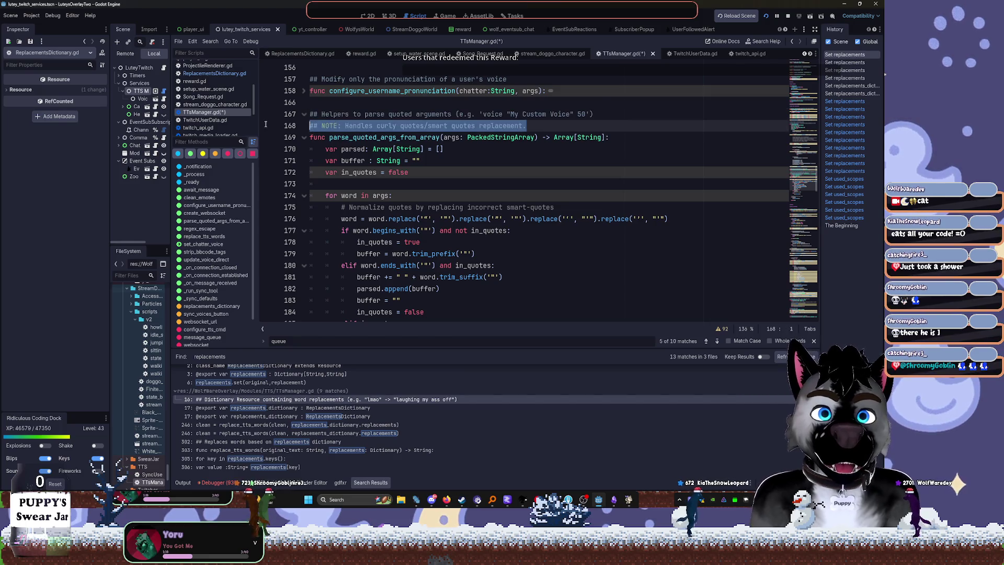
key(BackSpace)
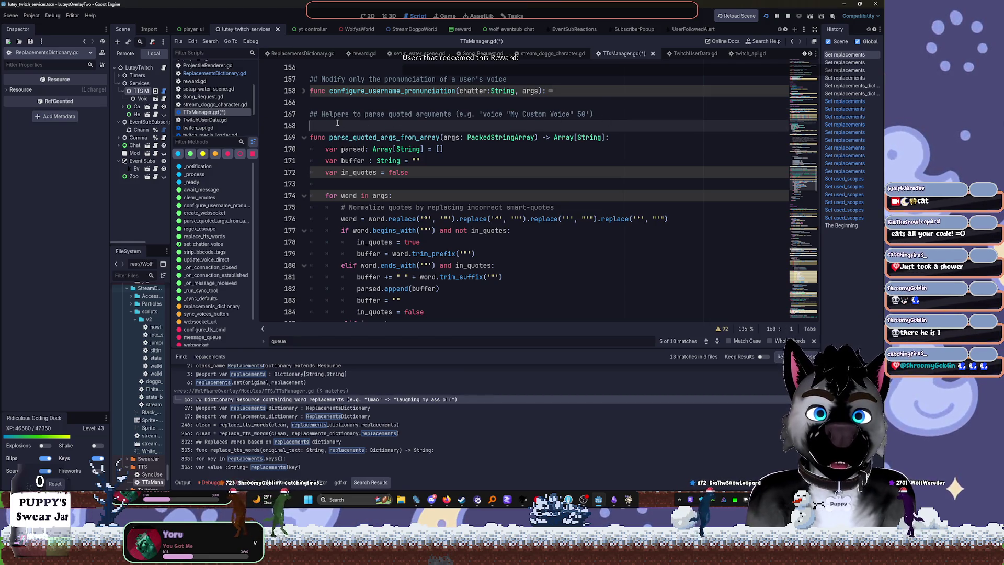
drag(322, 121, 309, 114)
key(Delete)
key(Delete)
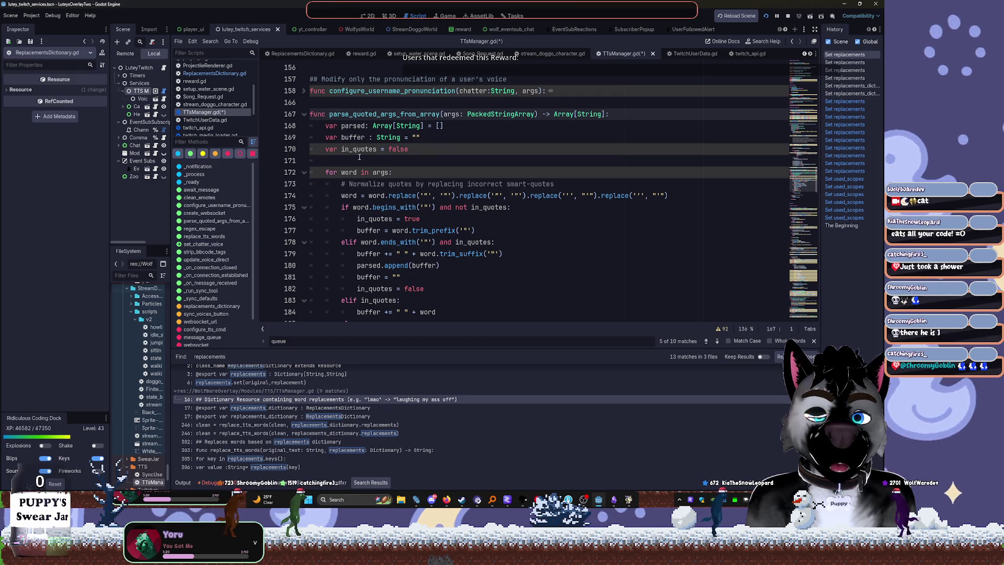
Add a '## Arg processor for TTS Command' doc comment above parse_quoted_args_from_array
click(338, 106)
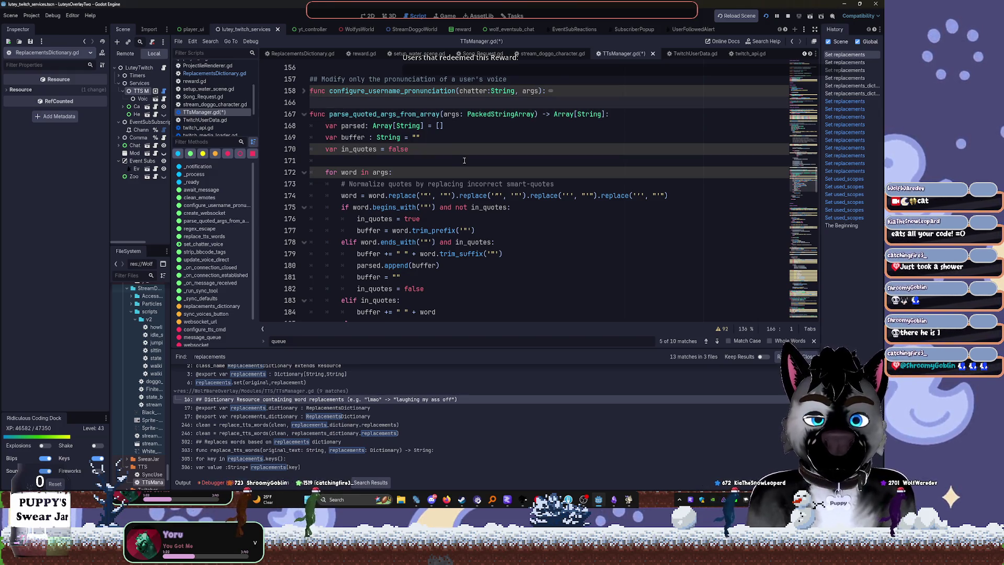
scroll(523, 194, down, 6)
scroll(525, 191, up, 8)
key(Return)
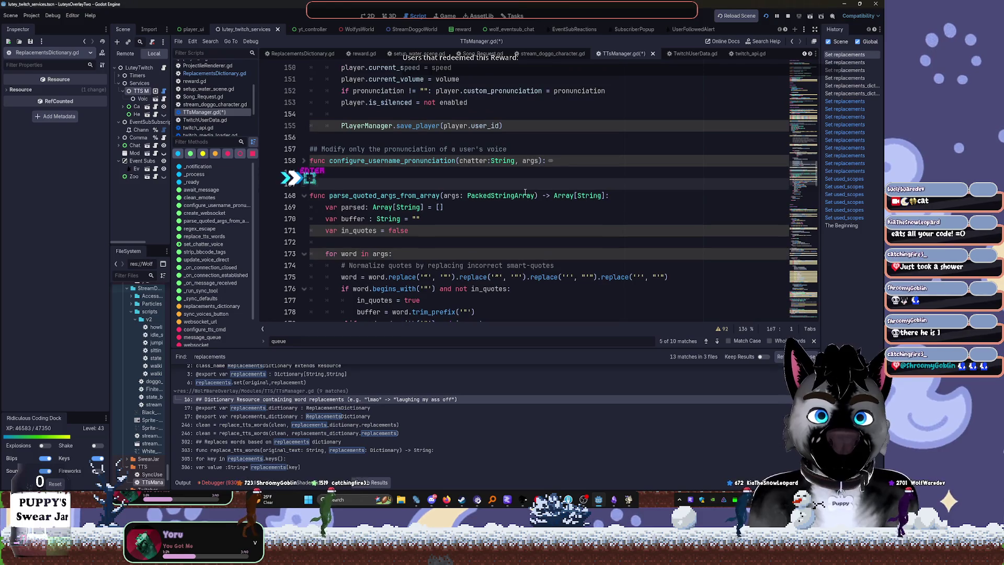
text(#)
text(# Adve)
key(BackSpace)
key(BackSpace)
key(BackSpace)
text(D)
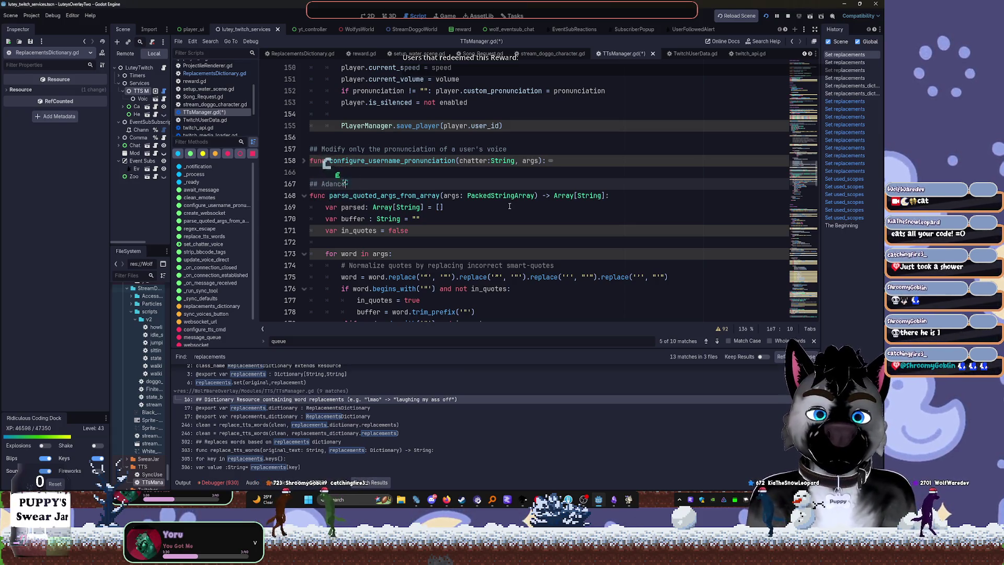
text(Arg proc)
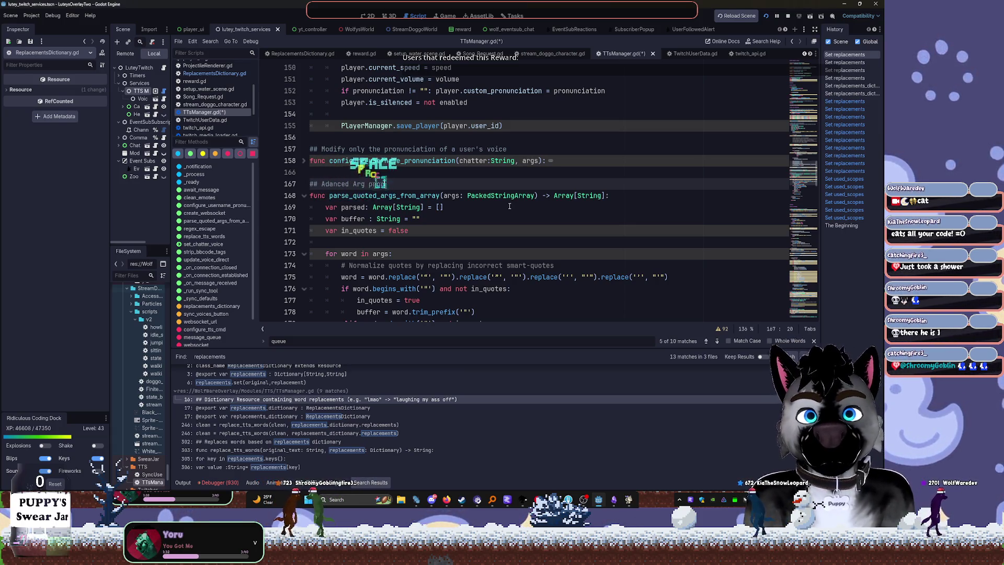
text(esor for TT)
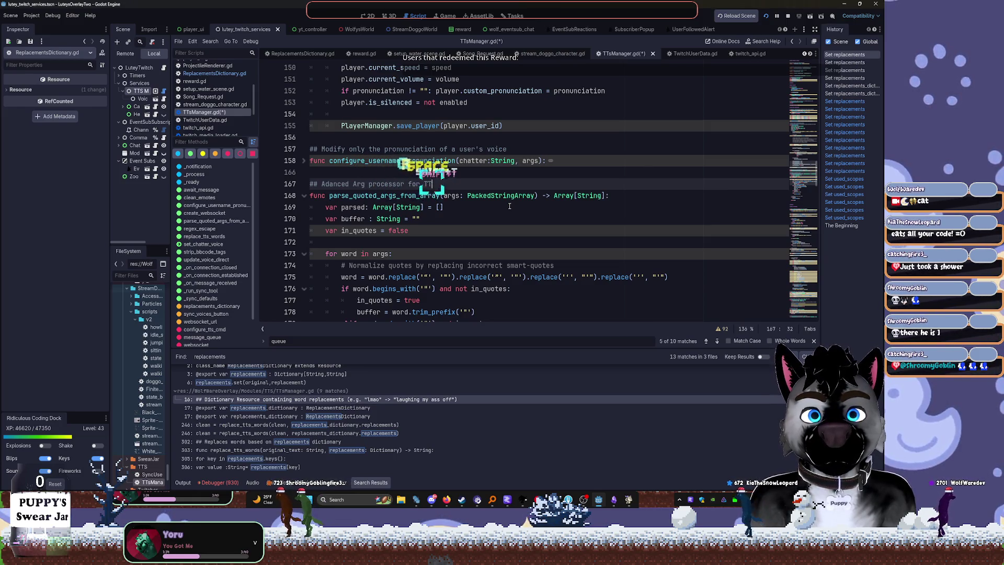
text(S [ommand)
Add a '## TODO: REIMPLEMENTATION with a staged process rather than all at once?' line below it
key(Return)
text(## )
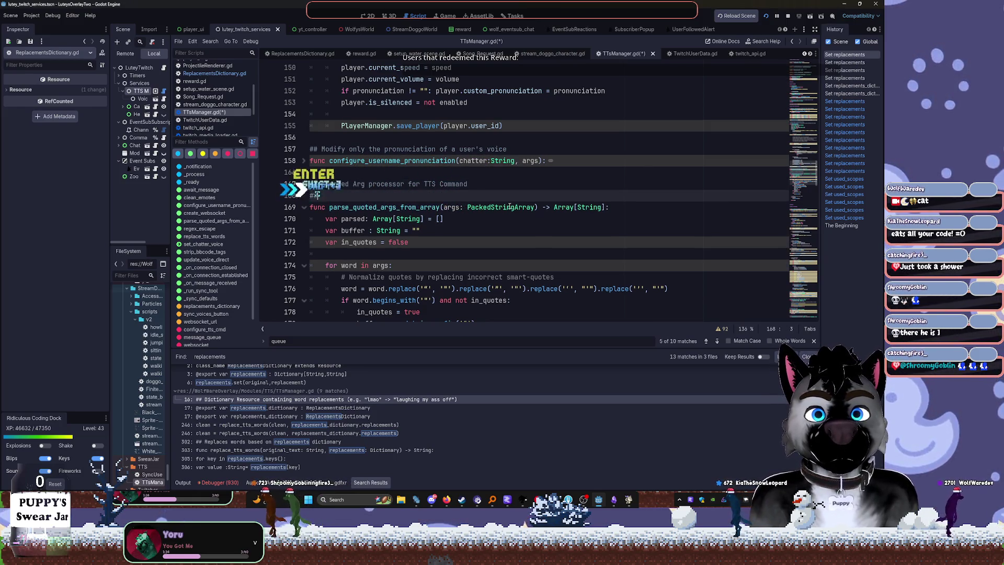
text(TODO: )
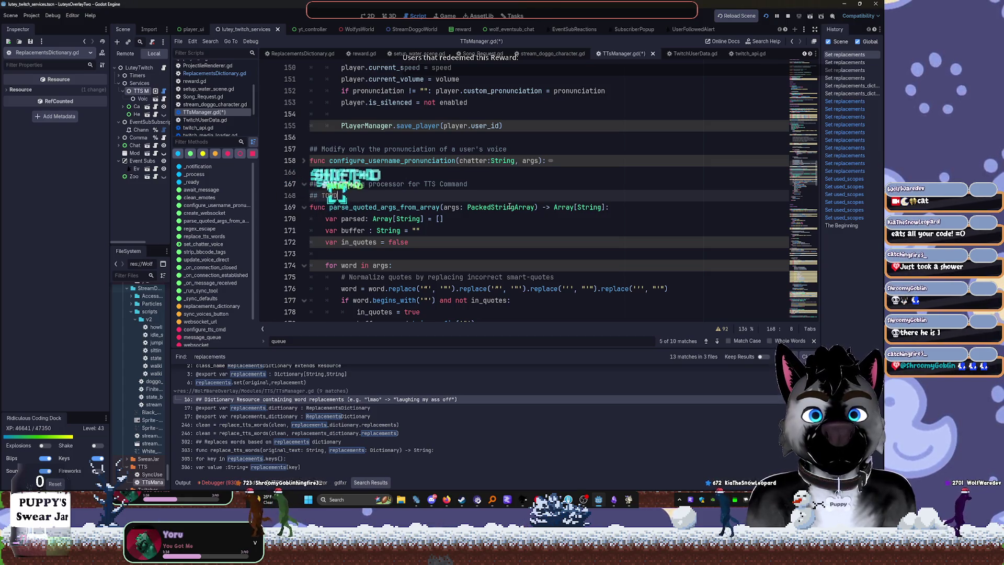
text(RES)
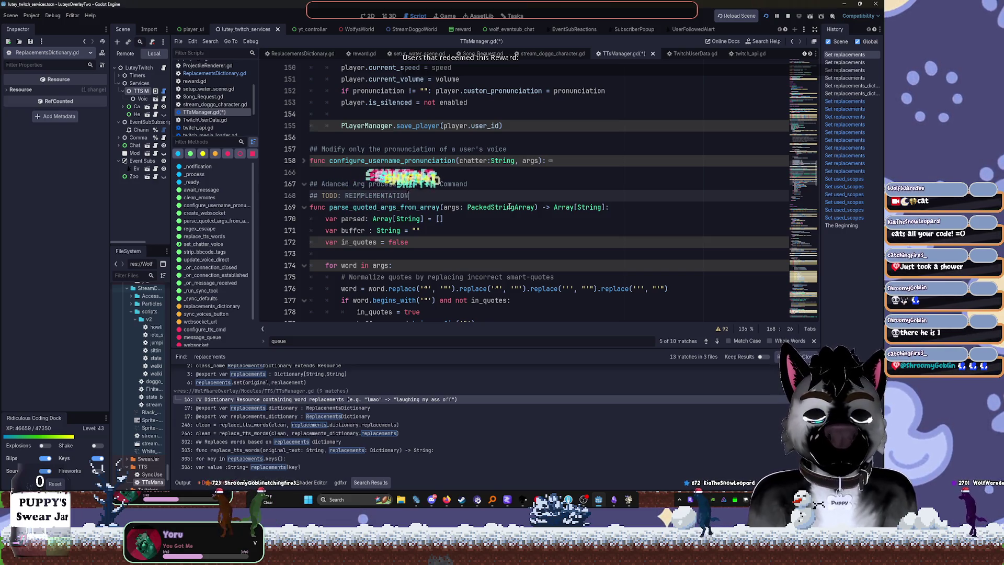
text(ON with a)
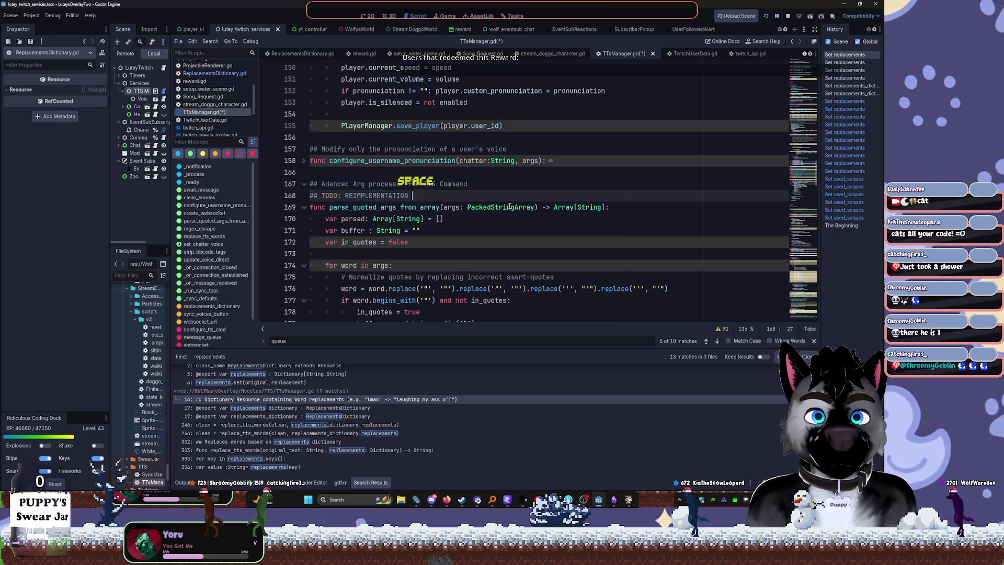
text( s)
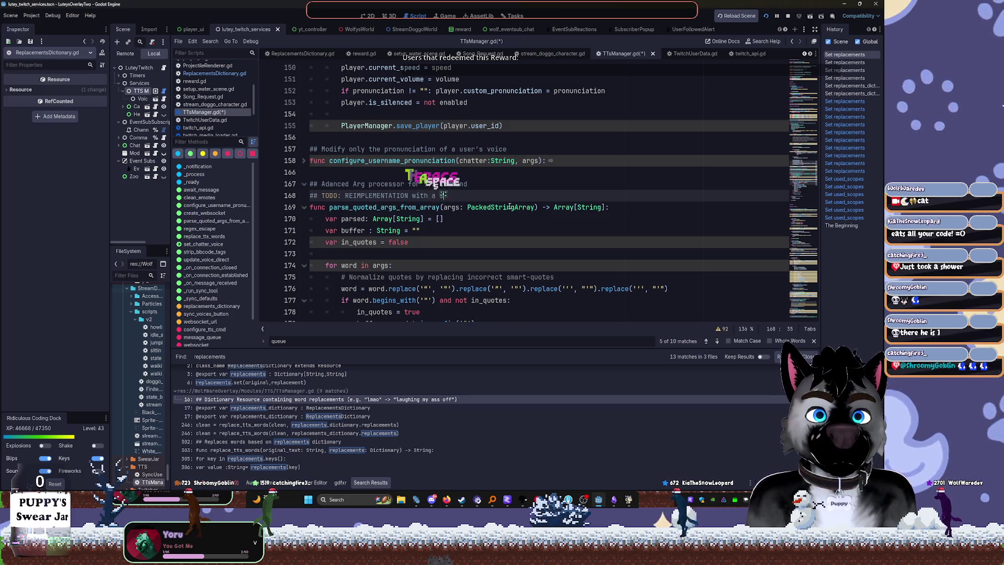
text(taged process )
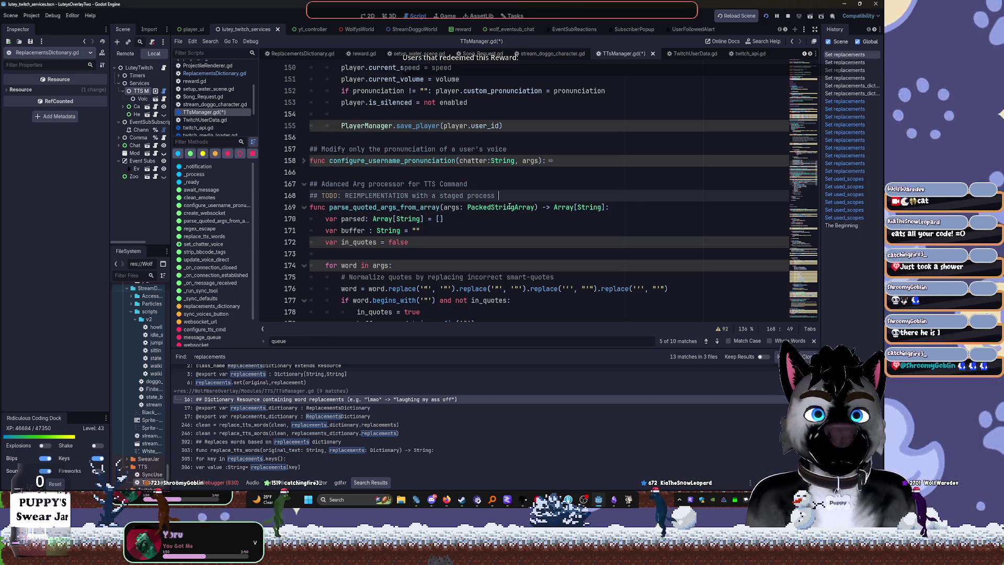
text(rather than )
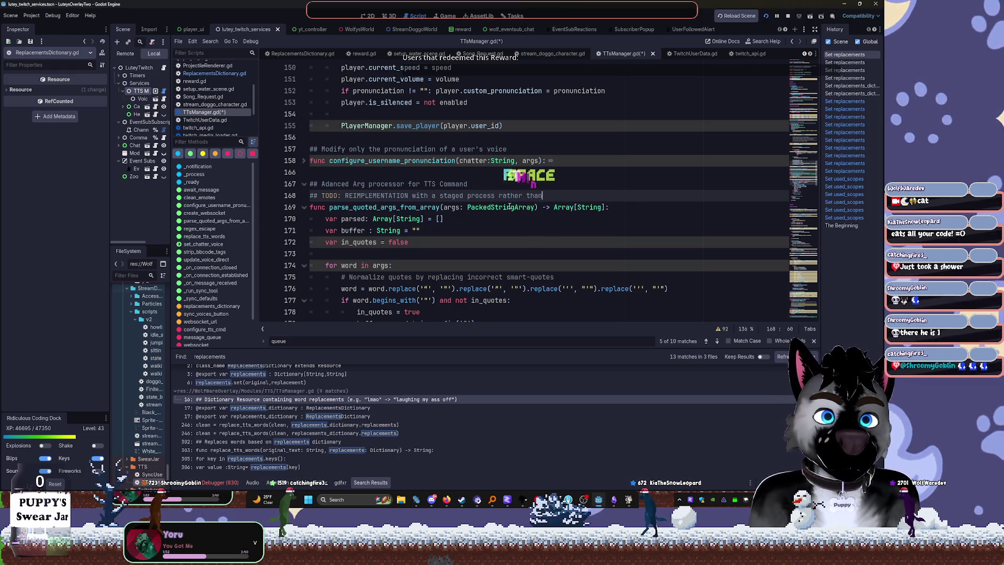
text(a )
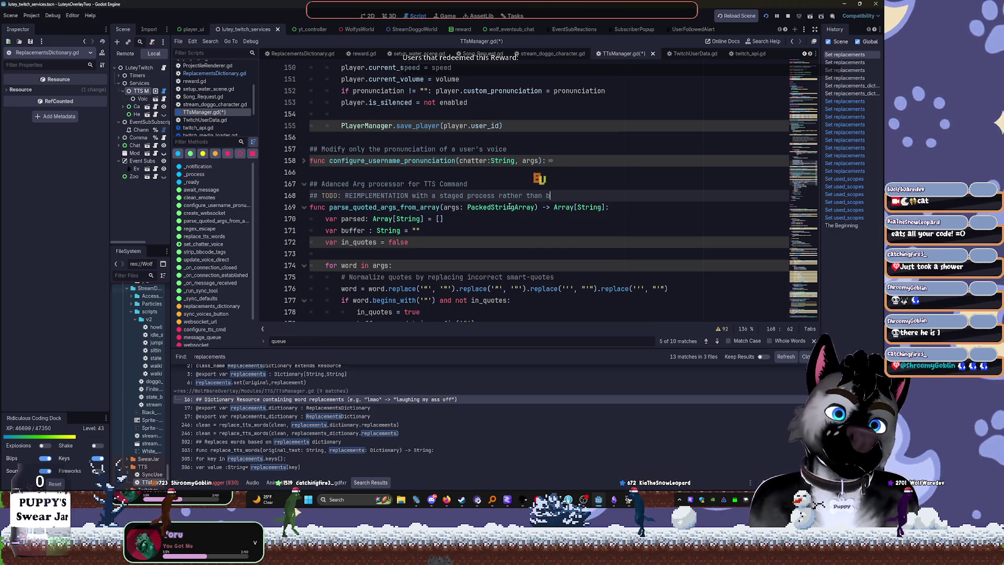
text(l at once.)
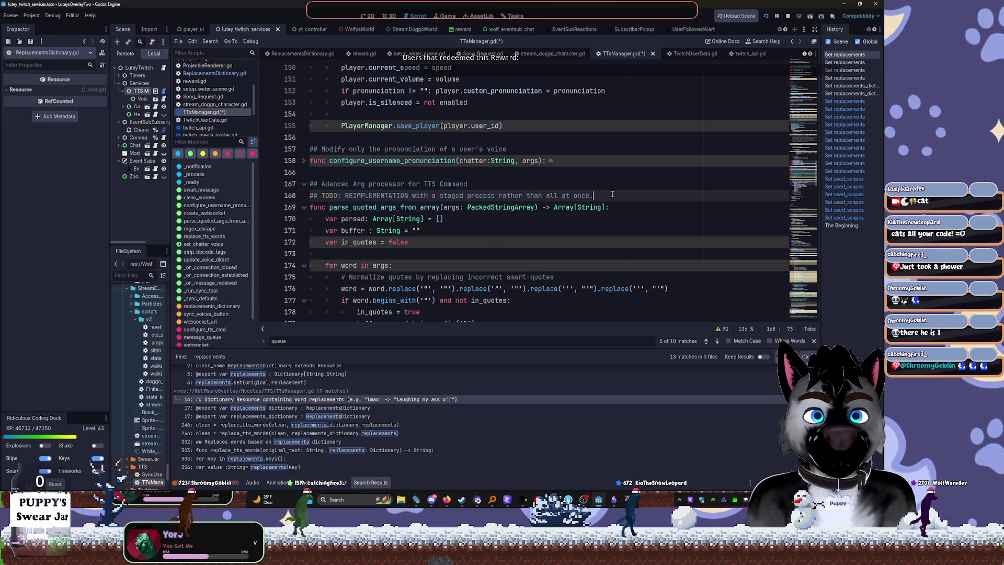
key(BackSpace)
text(?)
key(Return)
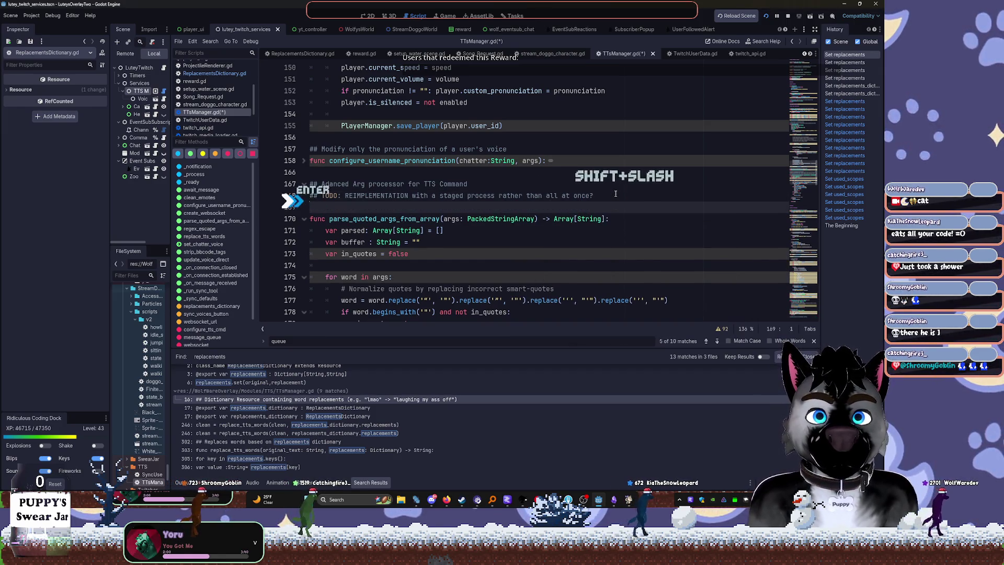
Draft a 'stages??? init - pronunciation, voice type, pitch' comment, then delete that line
text(/)
key(ctrl+slash)
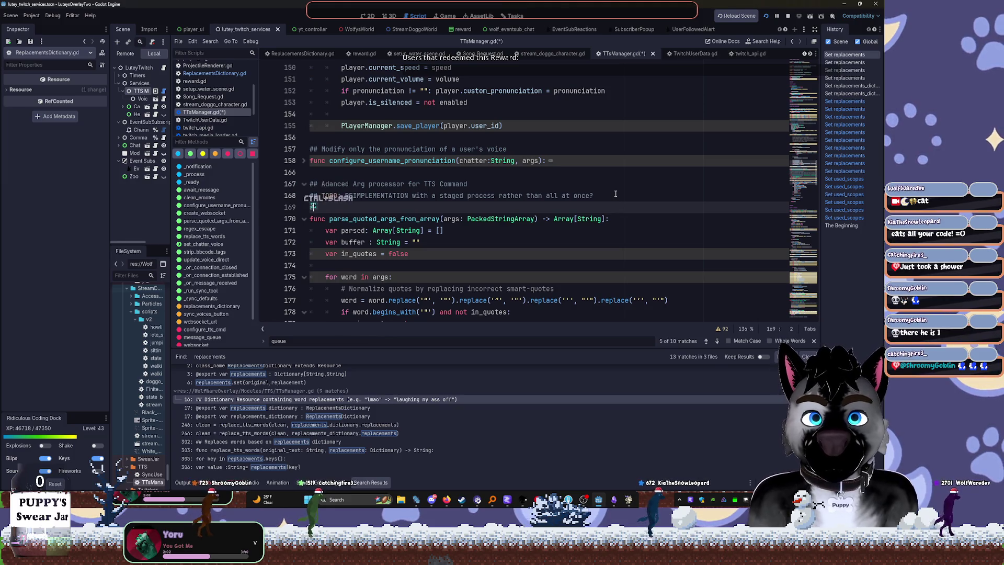
key(Tab)
key(Tab)
text(st)
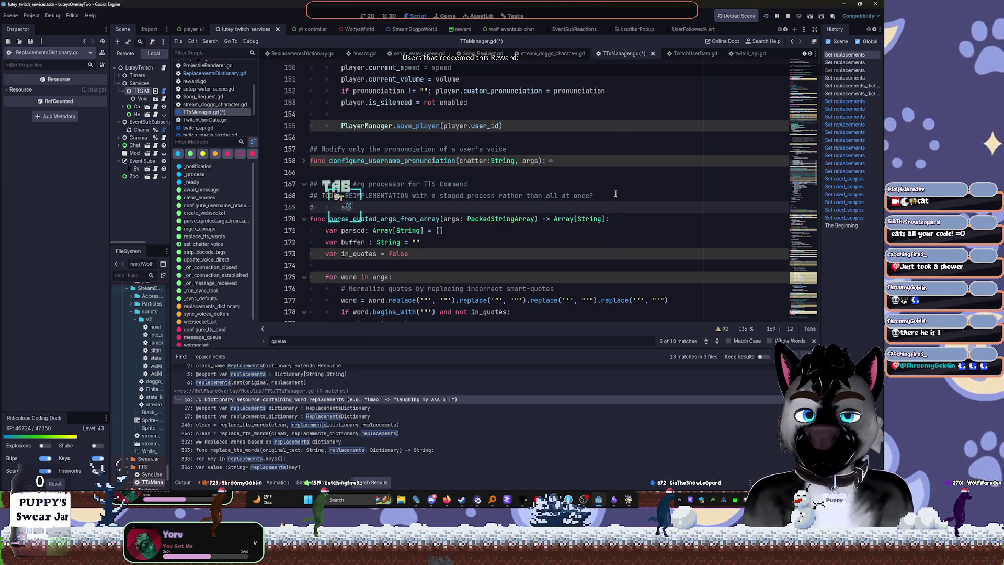
text(ages???  )
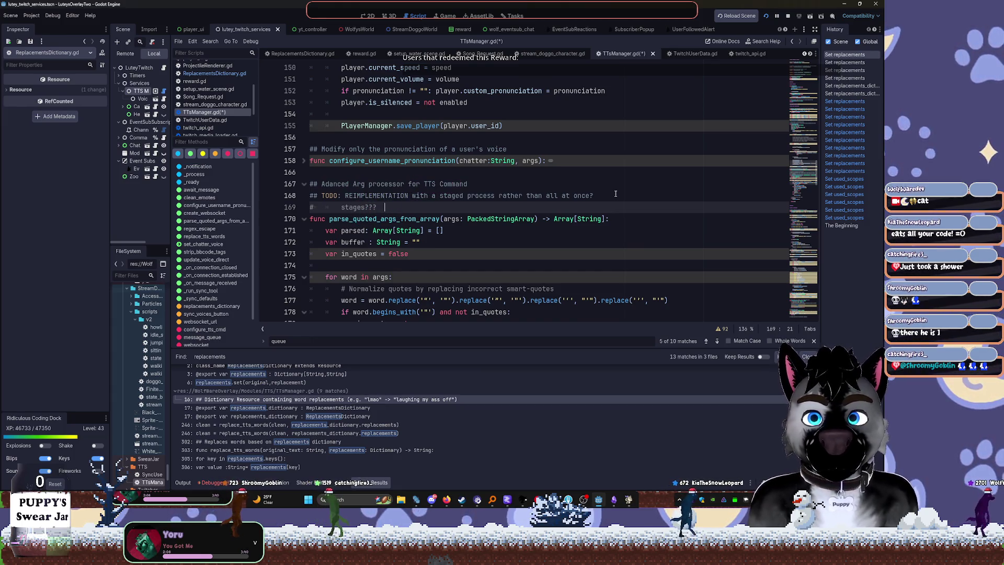
text(init )
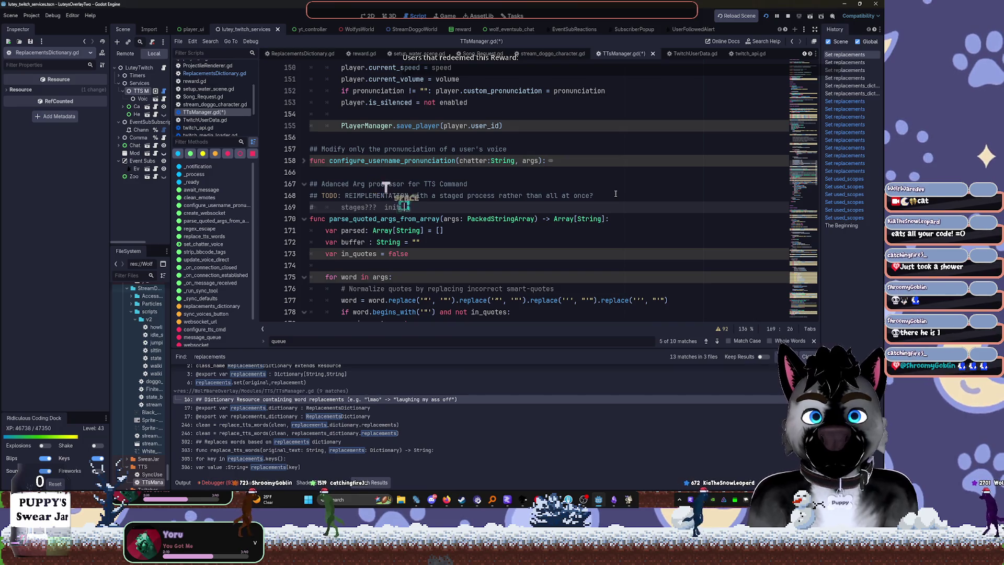
text(pro)
key(BackSpace)
key(BackSpace)
key(BackSpace)
text(- proc)
text(nunciation,)
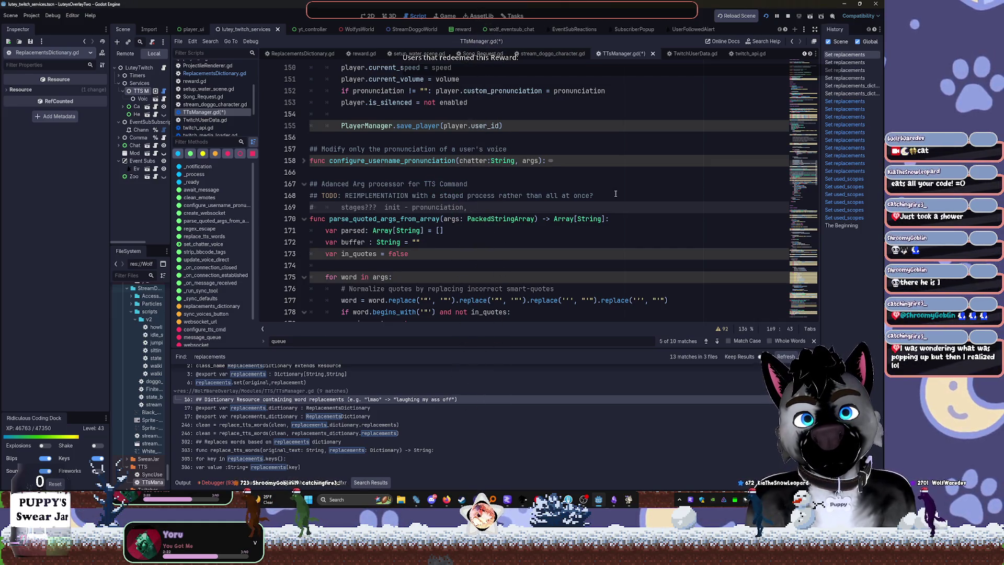
text( voice)
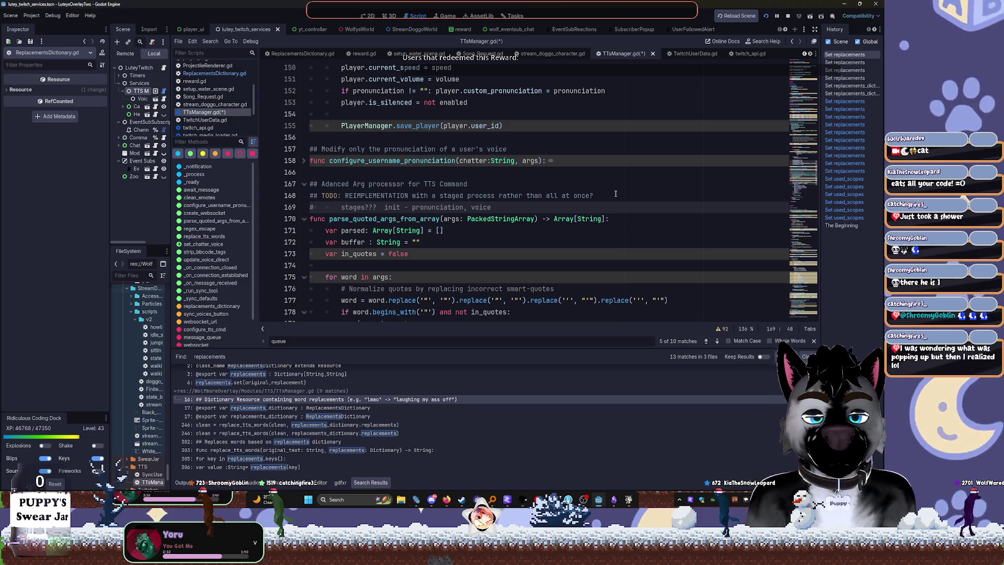
text(type :)
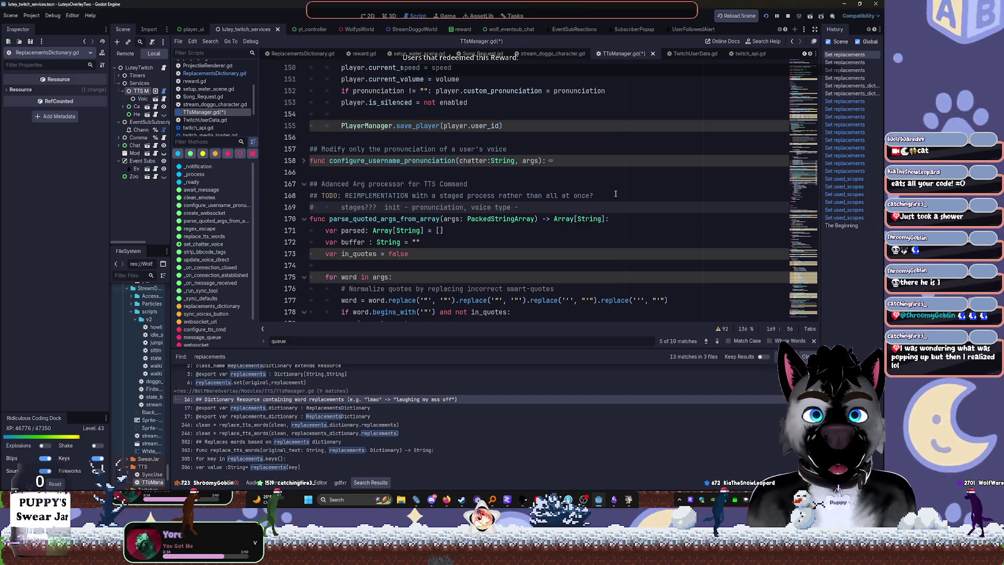
text( , )
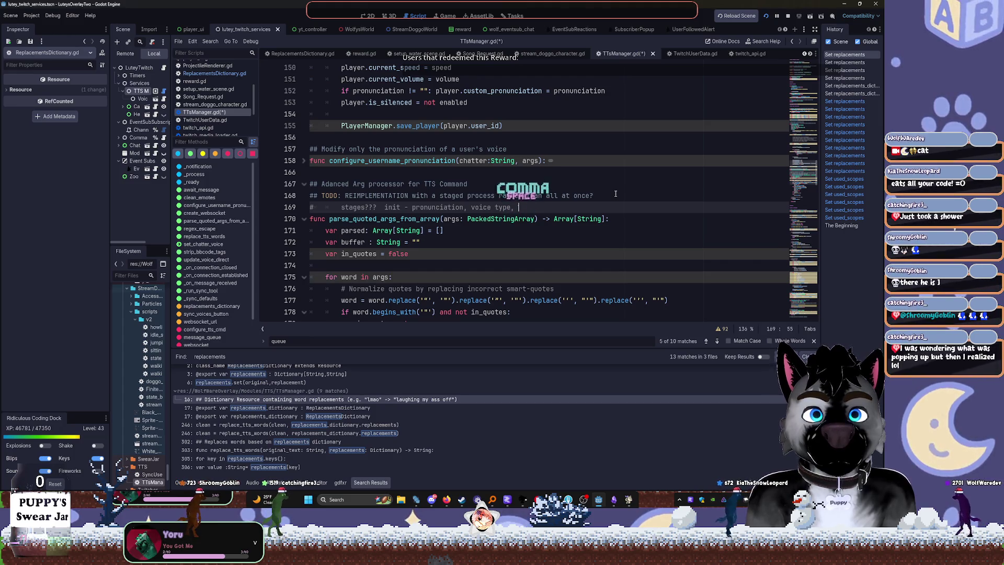
text(pitch.)
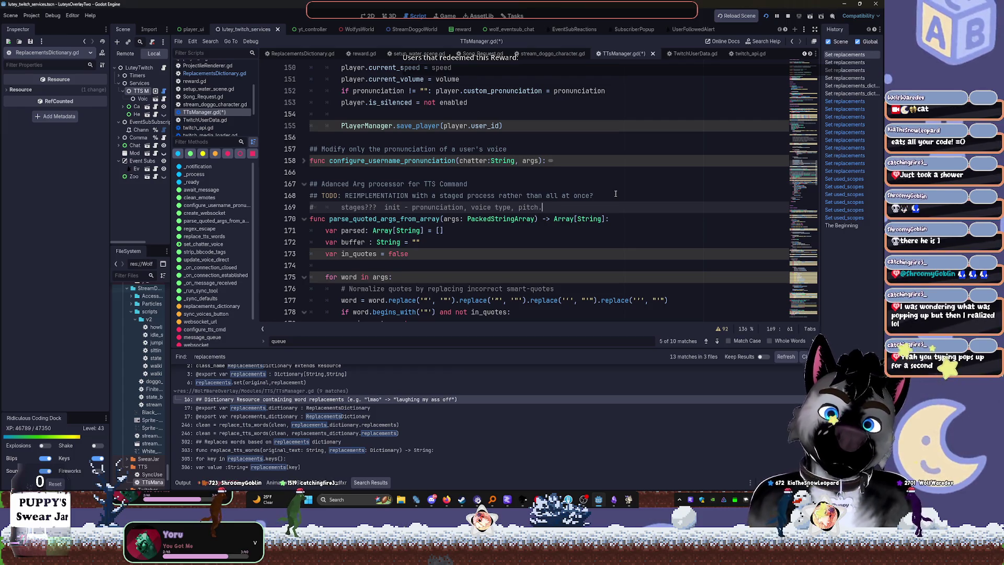
text(qweqweqwe)
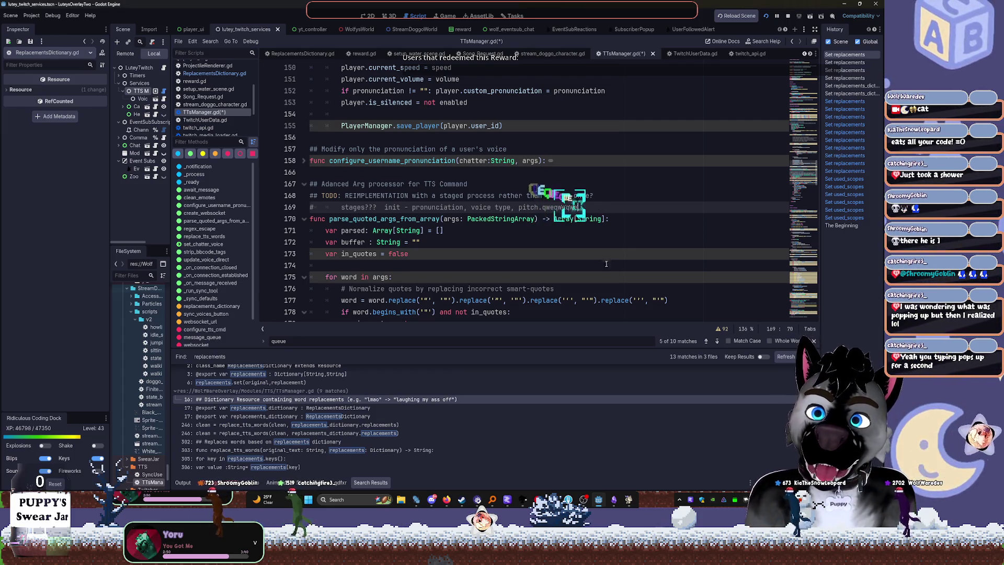
text(qweqweqwegaygay)
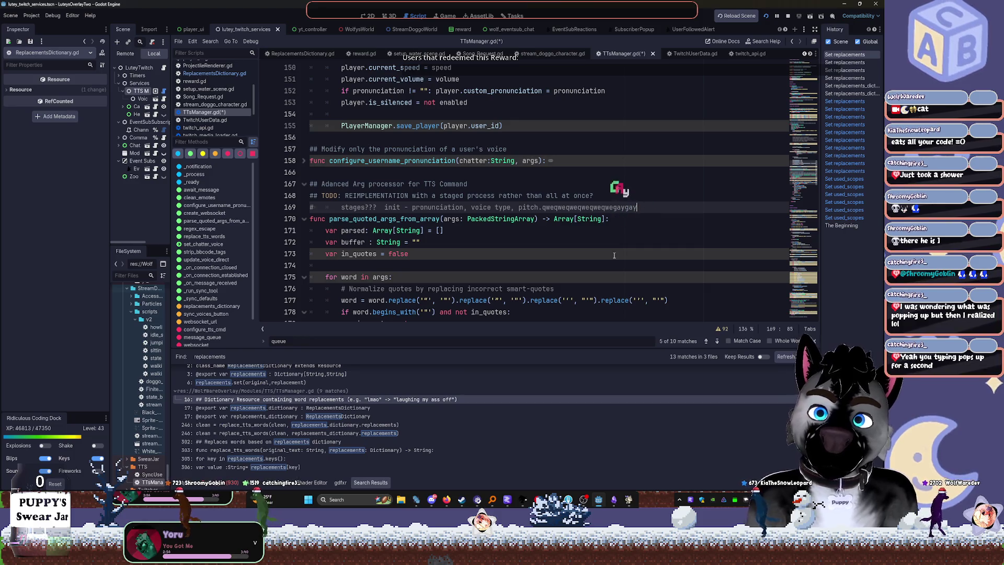
key(ctrl+BackSpace)
key(ctrl+BackSpace)
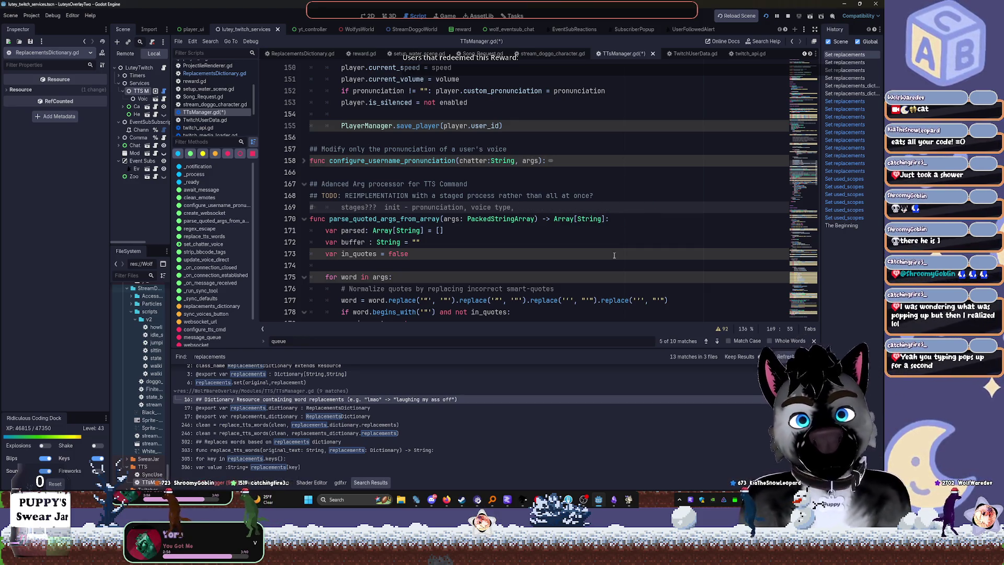
key(shift+Home)
key(BackSpace)
key(BackSpace)
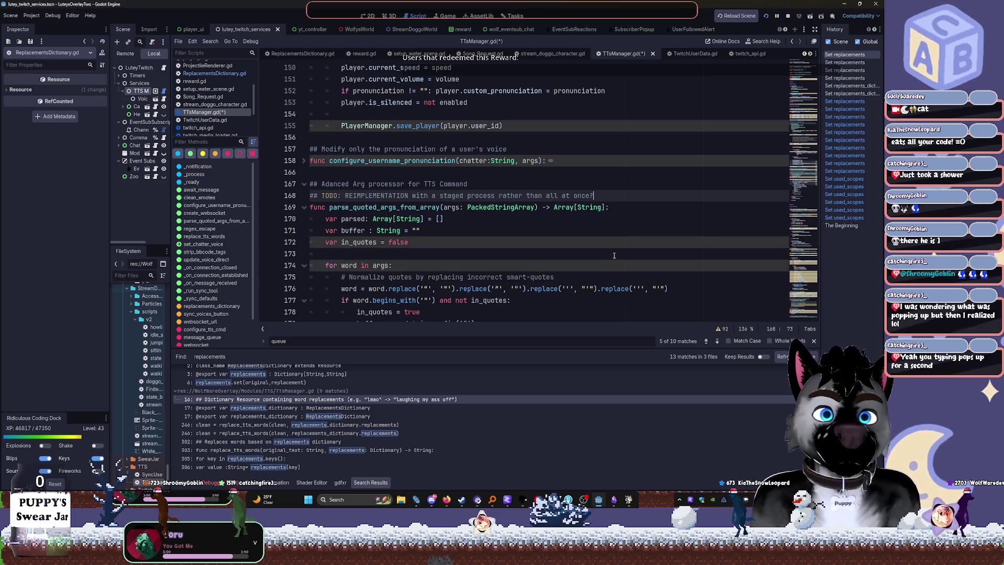
Trim the TODO comment to just '## TODO: REIMPLEMENTATION'
key(shift+Home)
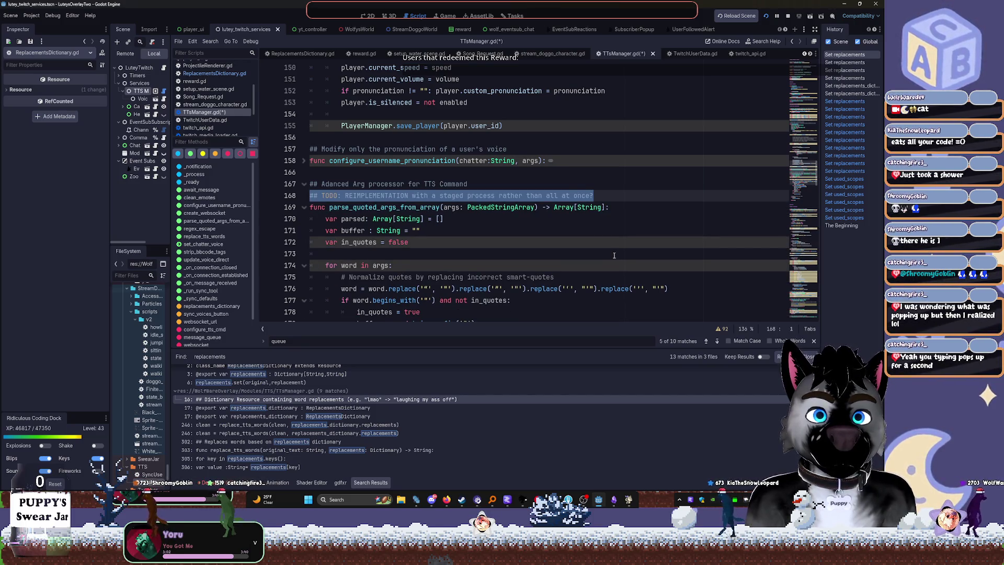
key(ctrl+shift+Right)
key(ctrl+shift+Right)
key(ctrl+shift+Right)
key(BackSpace)
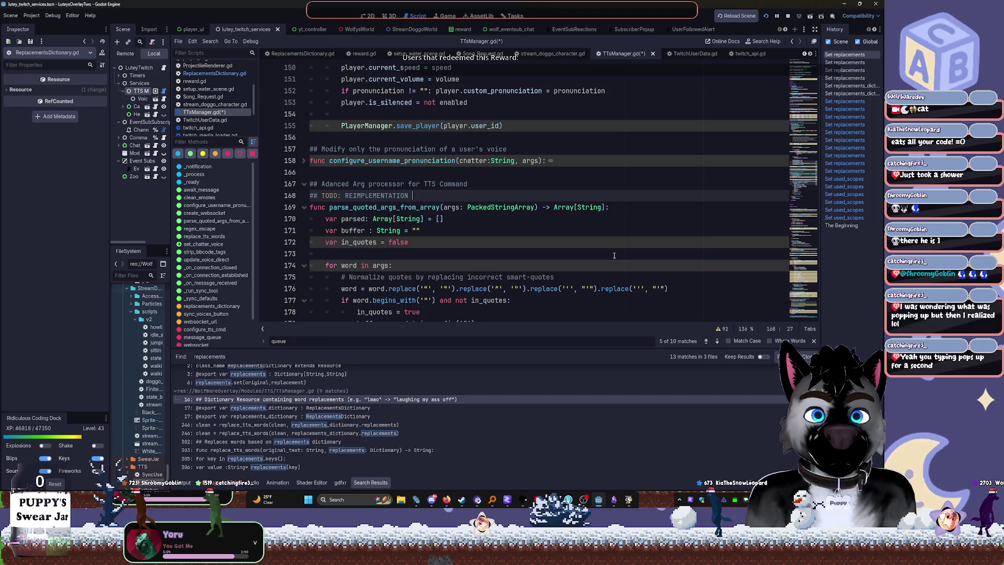
click(605, 188)
scroll(523, 178, down, 7)
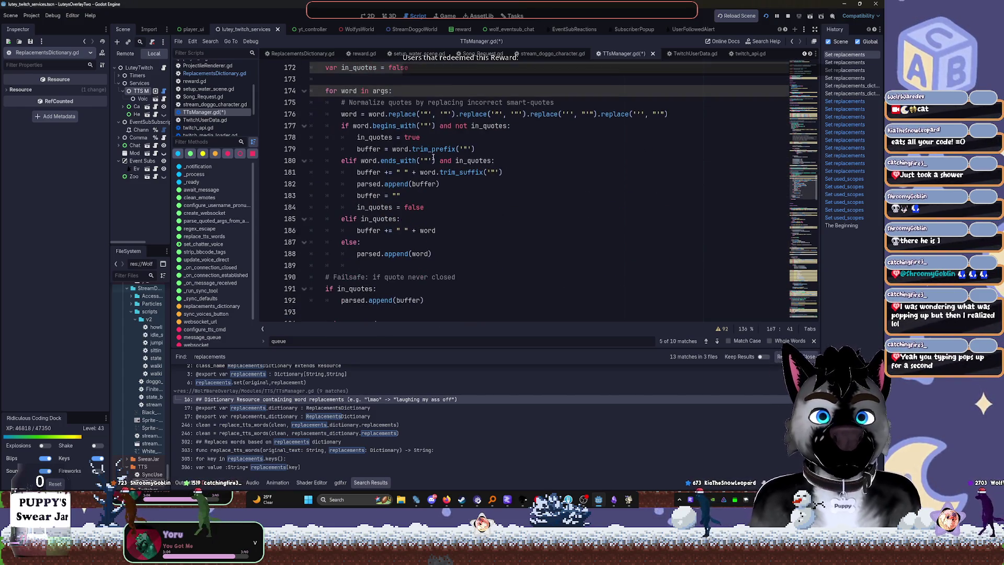
Fold the 'for word in args' loop and the 'if in_quotes' failsafe block
click(304, 91)
click(303, 126)
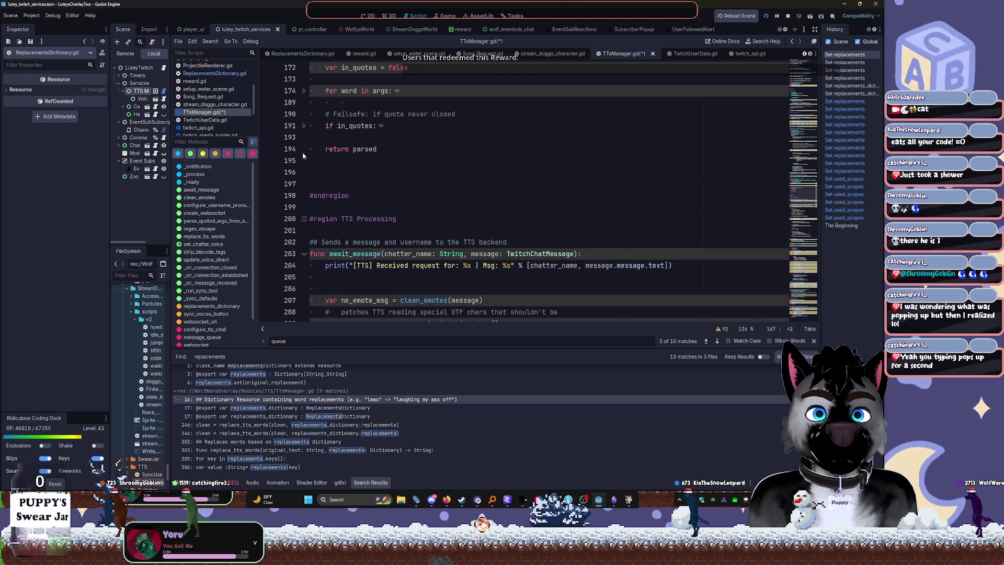
scroll(304, 173, up, 2)
scroll(306, 194, down, 2)
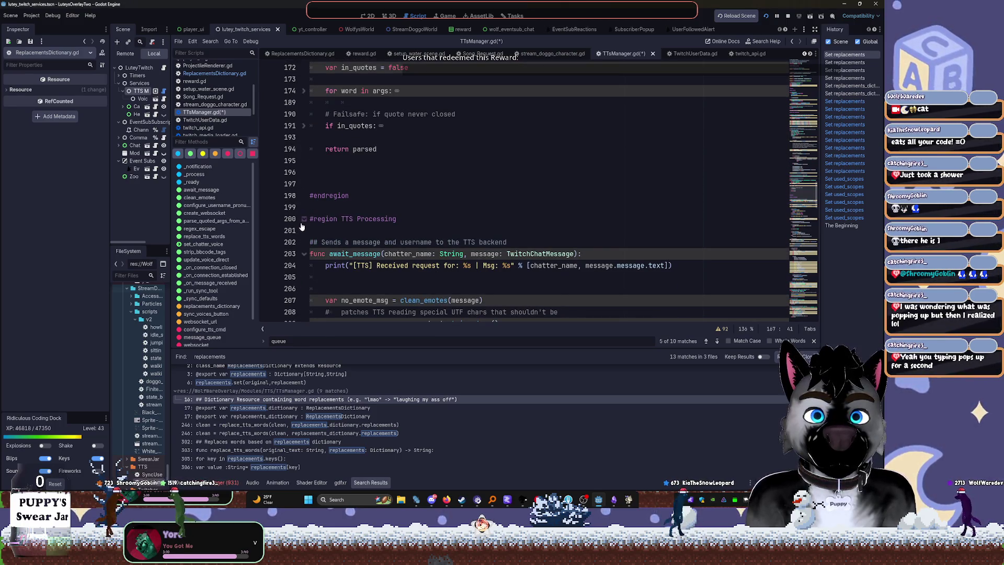
scroll(307, 208, down, 4)
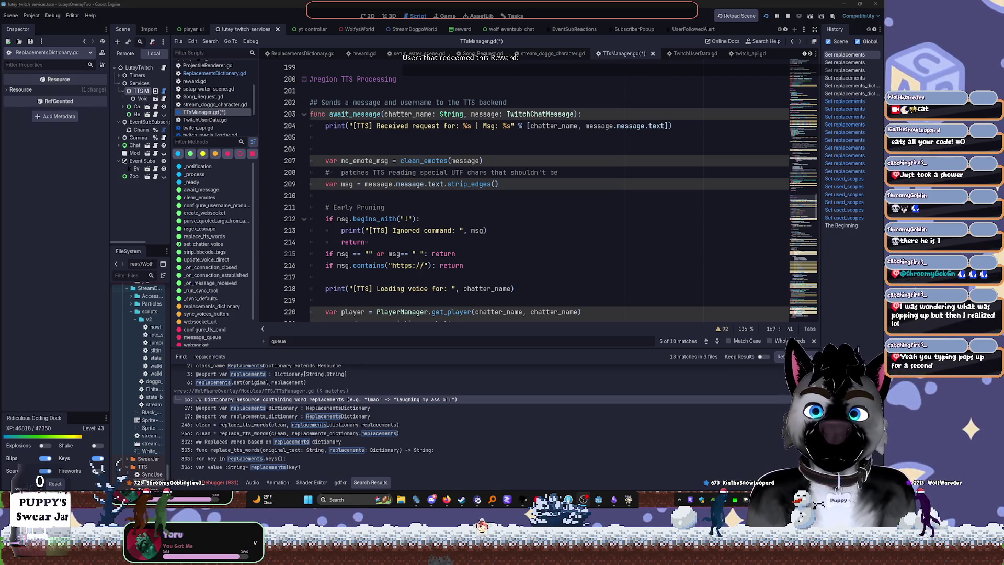
Remove the blank line after await_message's first print and select the '!' prefix early-return block
click(508, 194)
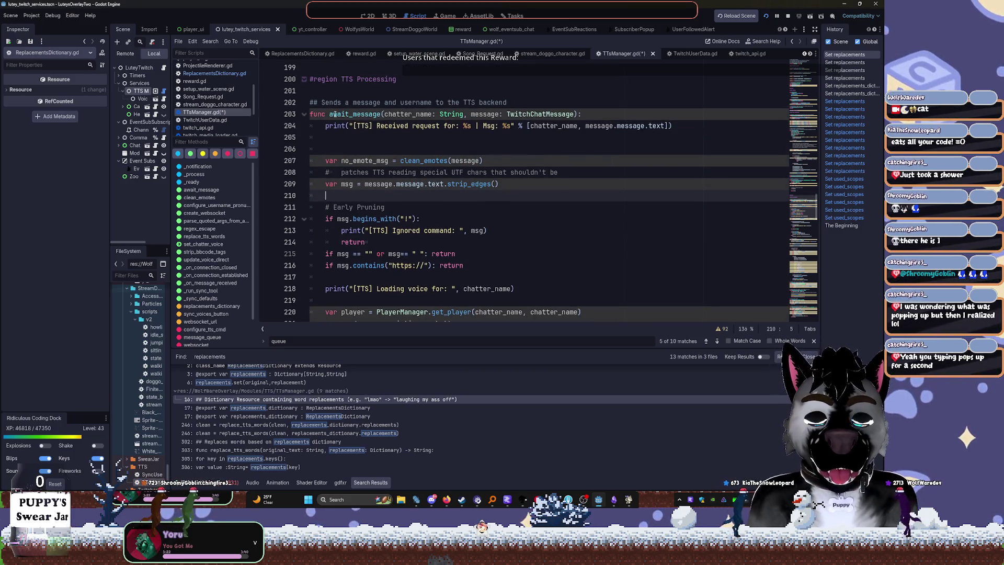
click(388, 139)
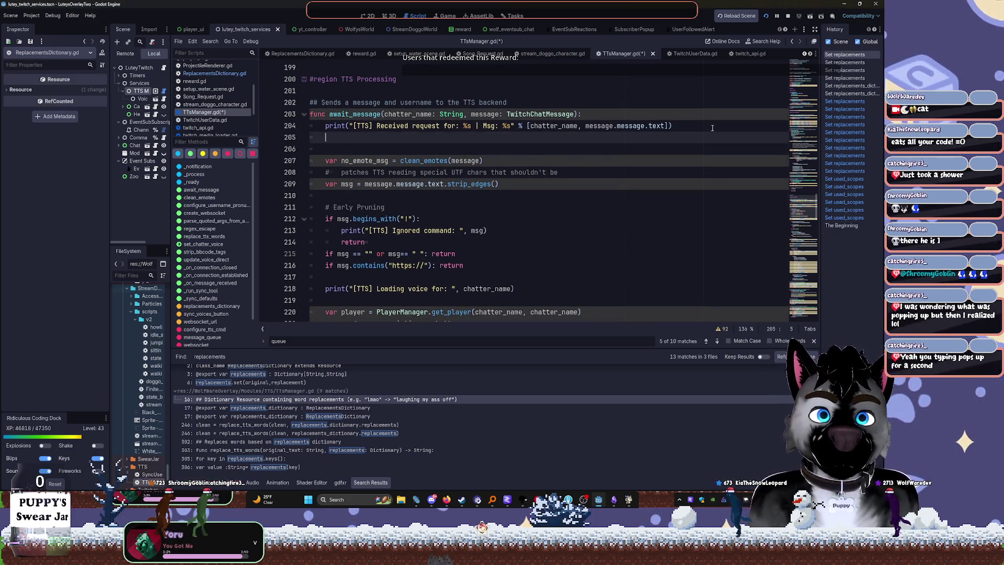
click(689, 129)
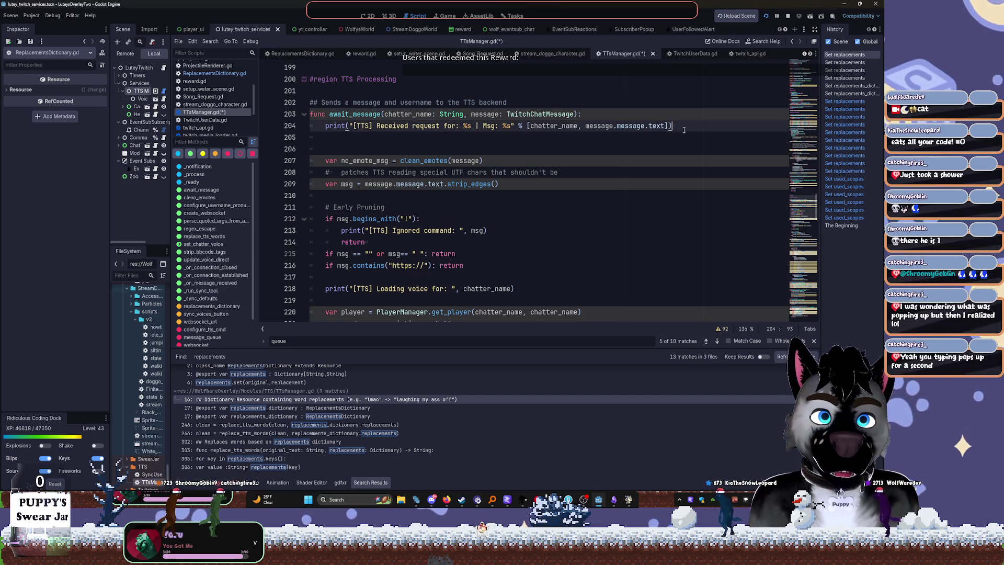
key(Delete)
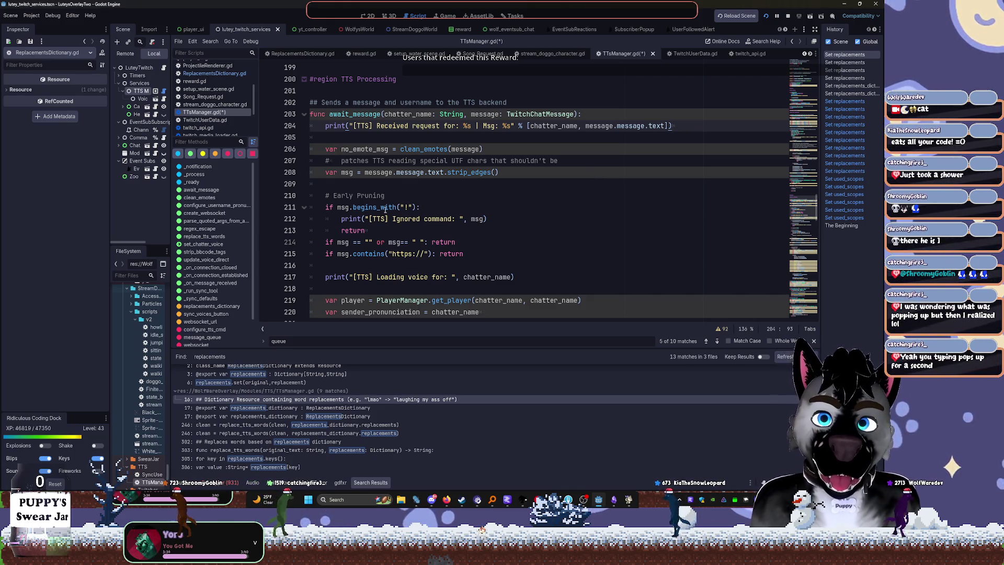
click(407, 207)
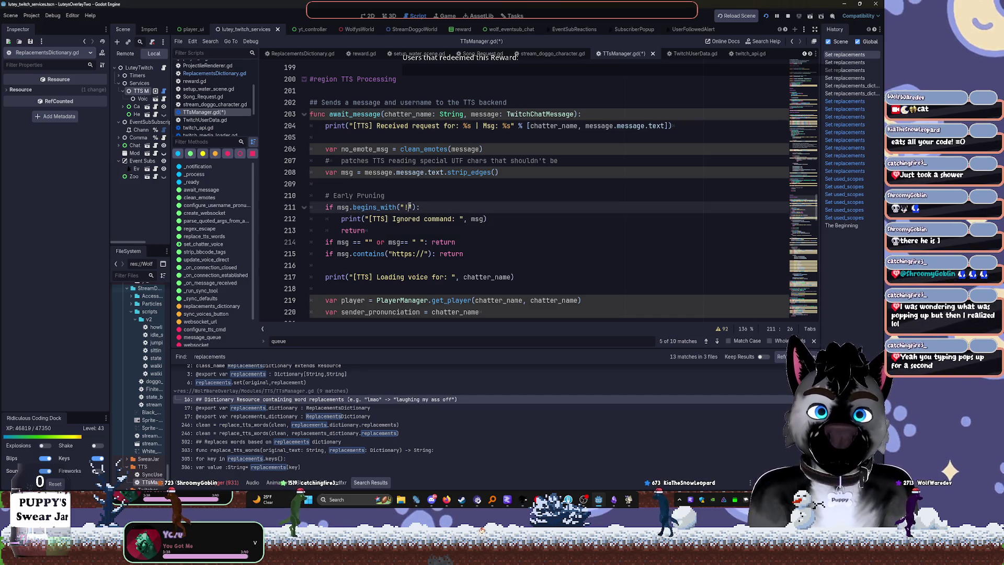
key(Left)
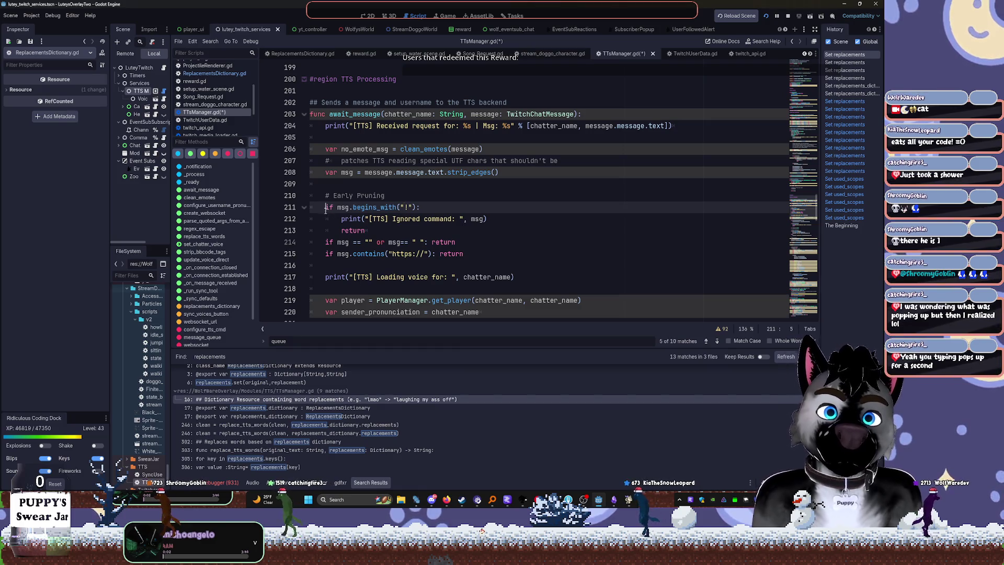
drag(325, 209, 384, 232)
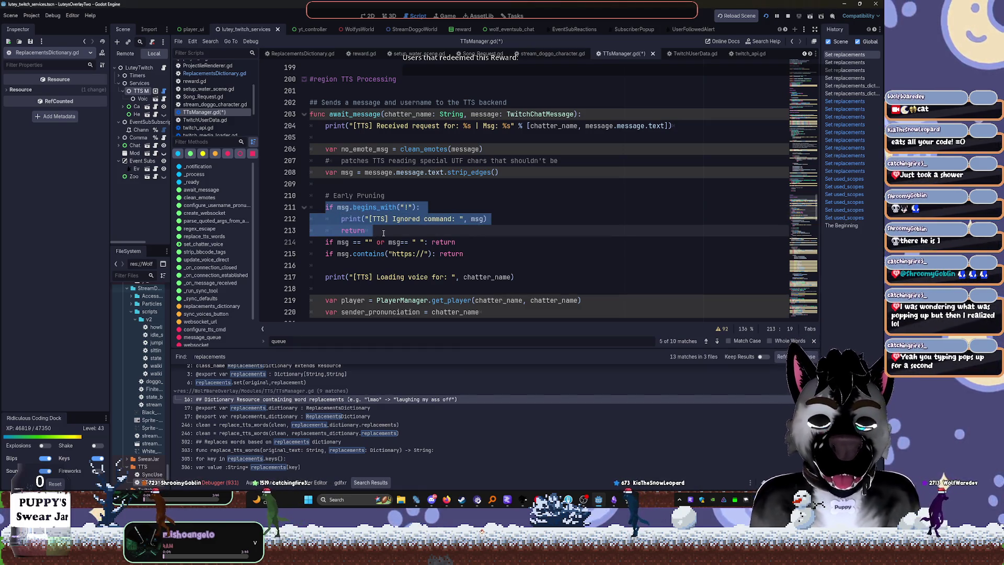
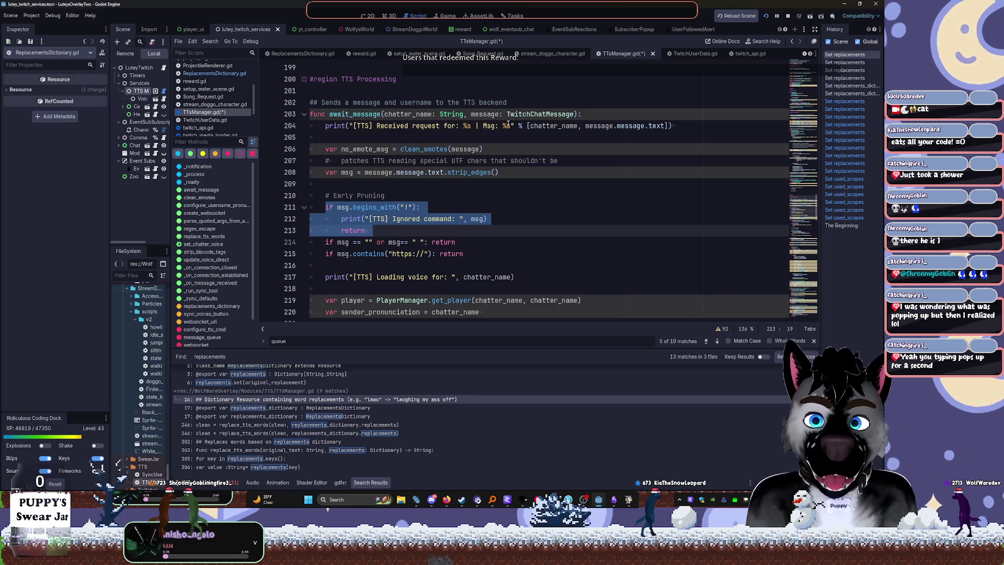
Fold the 'if player != null:' JSON-construction block at line 248 in TTSManager.gd
key(Right)
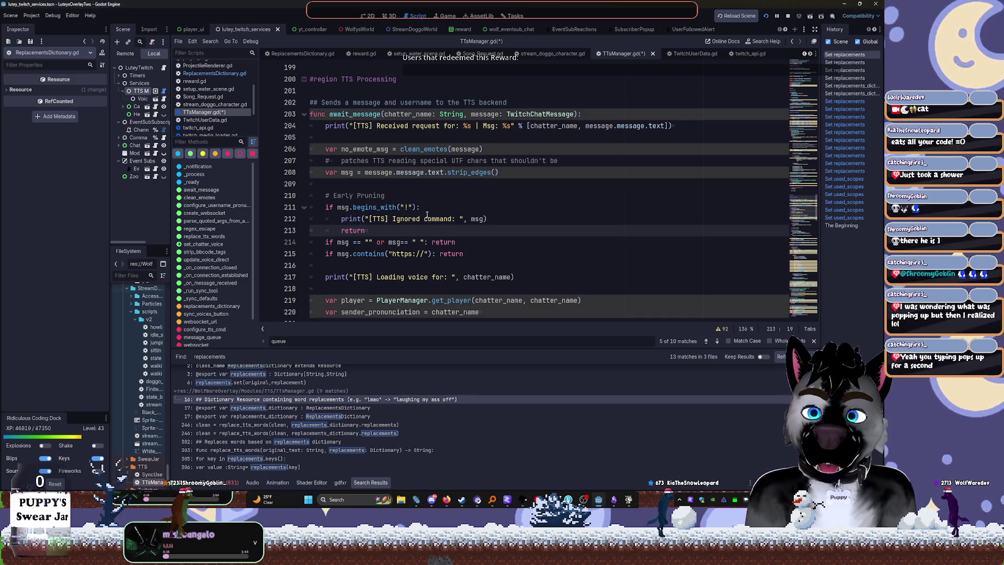
scroll(502, 215, down, 1)
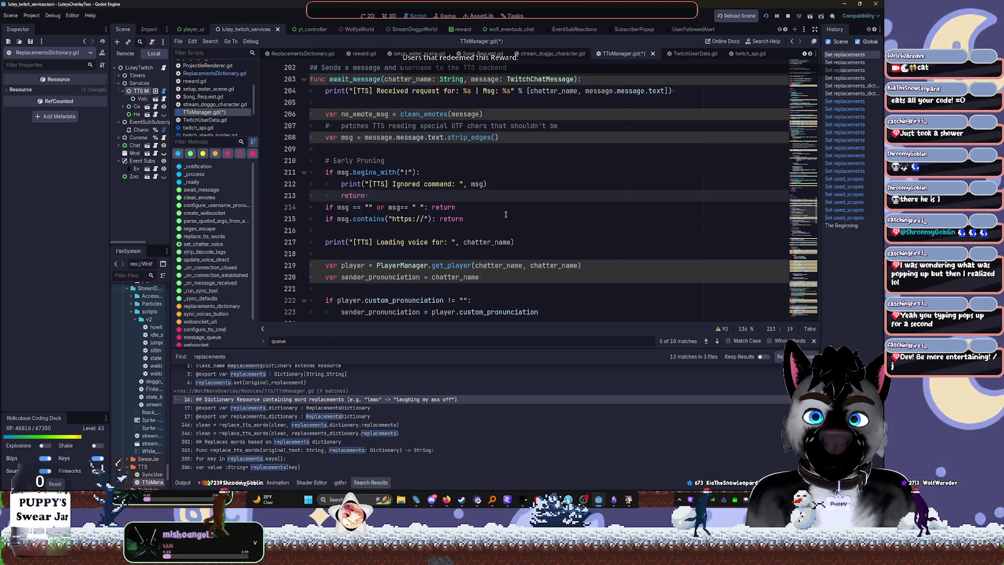
scroll(505, 215, down, 1)
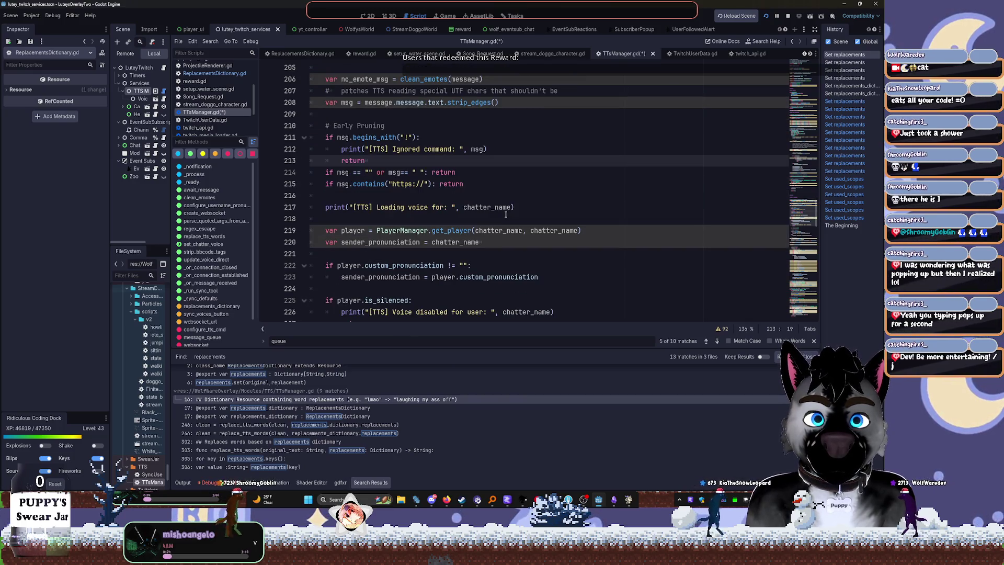
scroll(506, 215, down, 5)
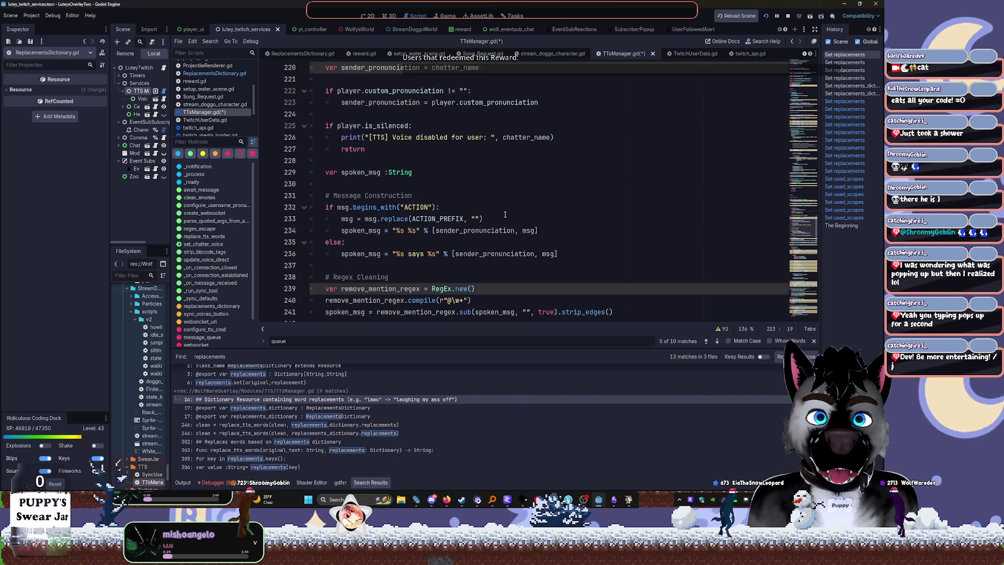
scroll(505, 214, down, 5)
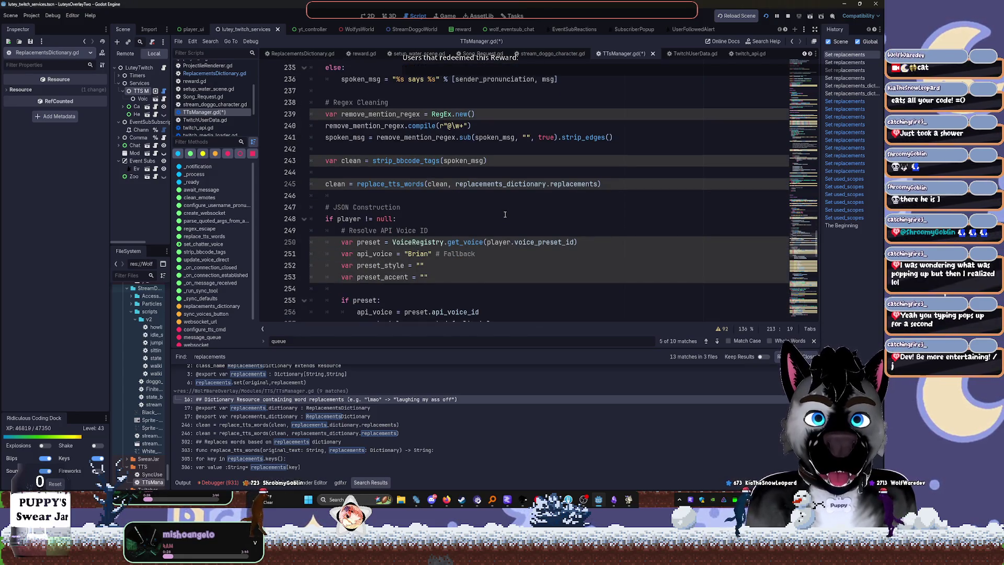
click(304, 219)
Fold the clean_emotes function and select the BBCode regex line 291
scroll(330, 238, down, 2)
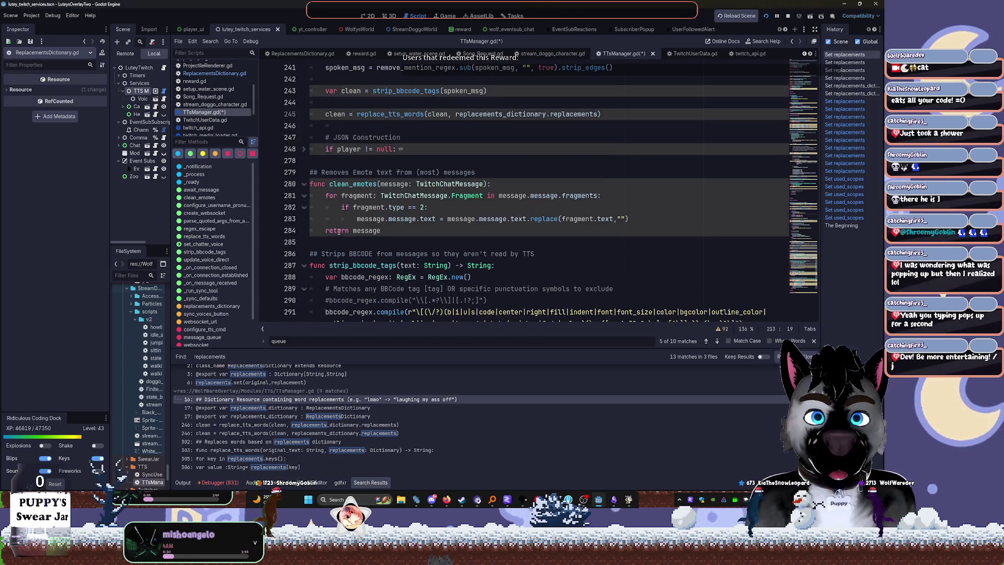
click(304, 185)
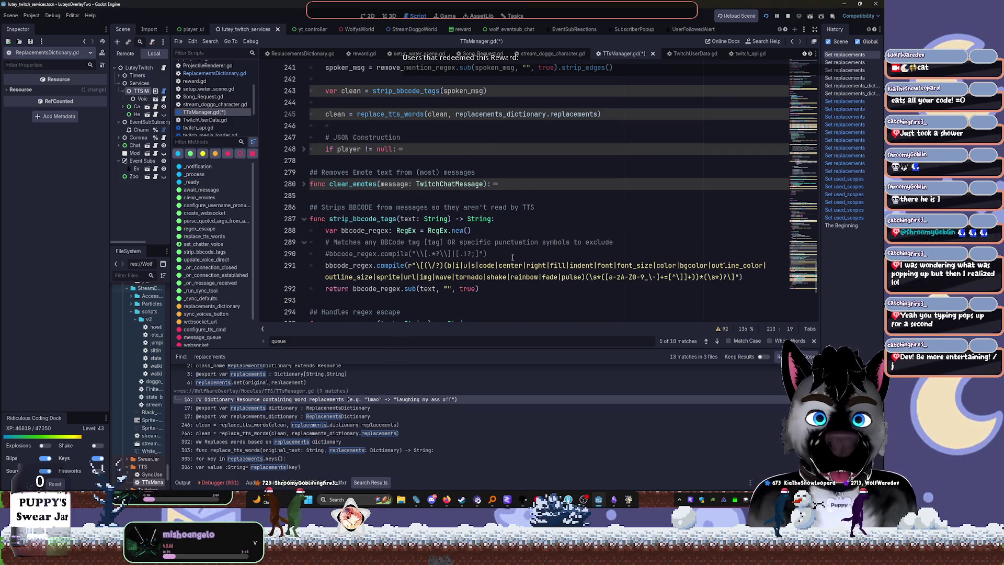
scroll(512, 257, down, 1)
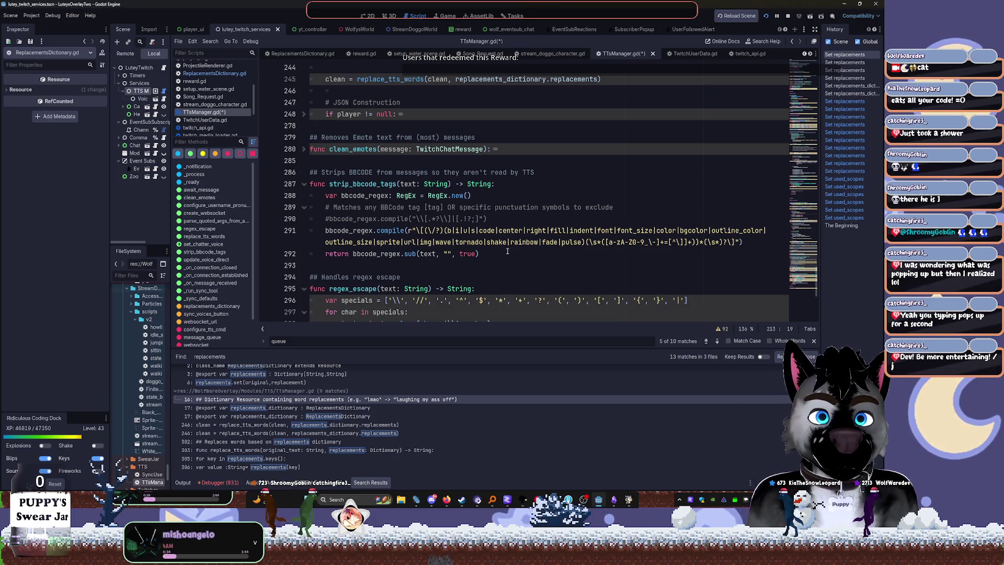
drag(742, 244, 298, 231)
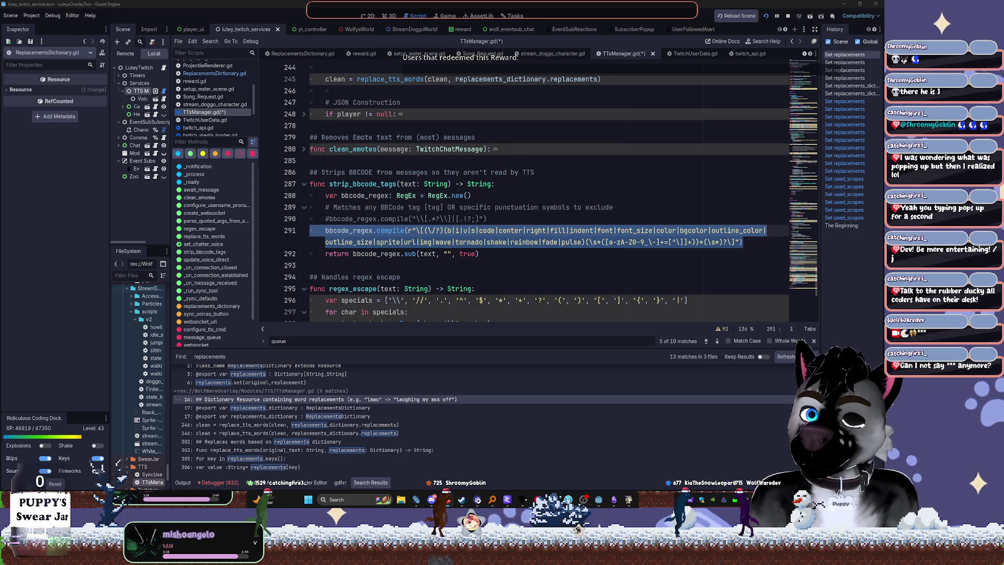
Copy the leading character-class fragment of the BBCode regex
click(559, 230)
scroll(465, 209, down, 1)
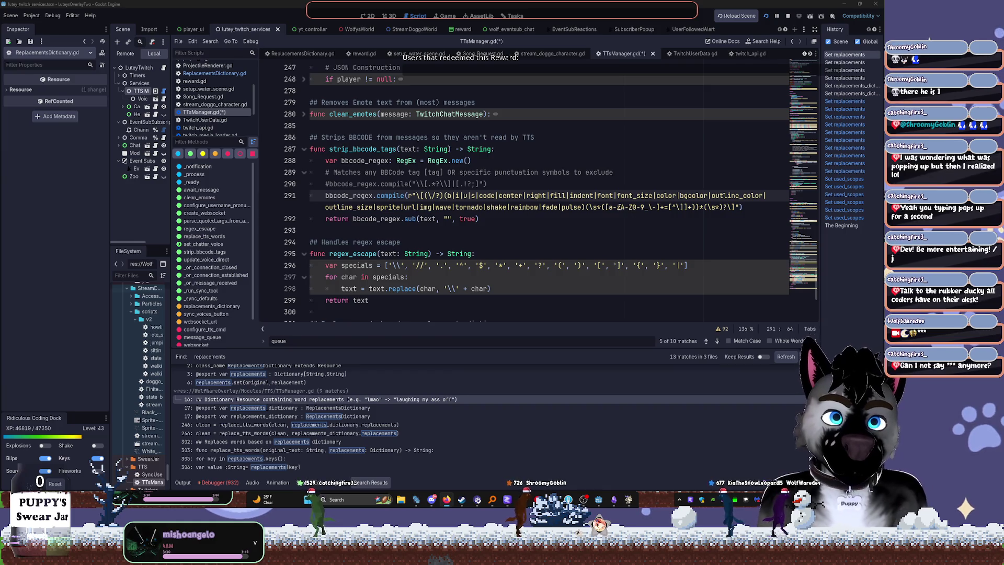
drag(605, 207, 665, 208)
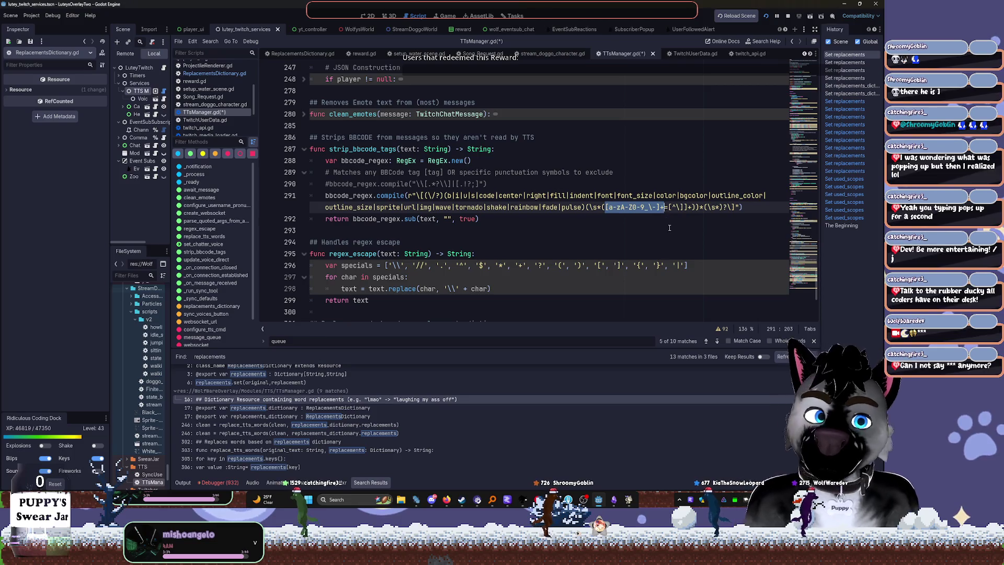
key(ctrl+c)
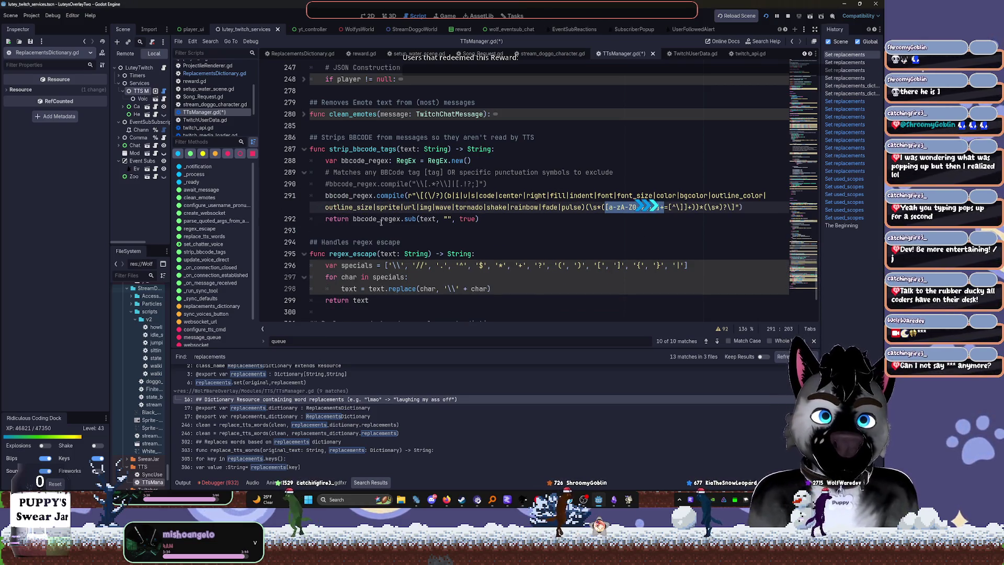
scroll(340, 219, down, 1)
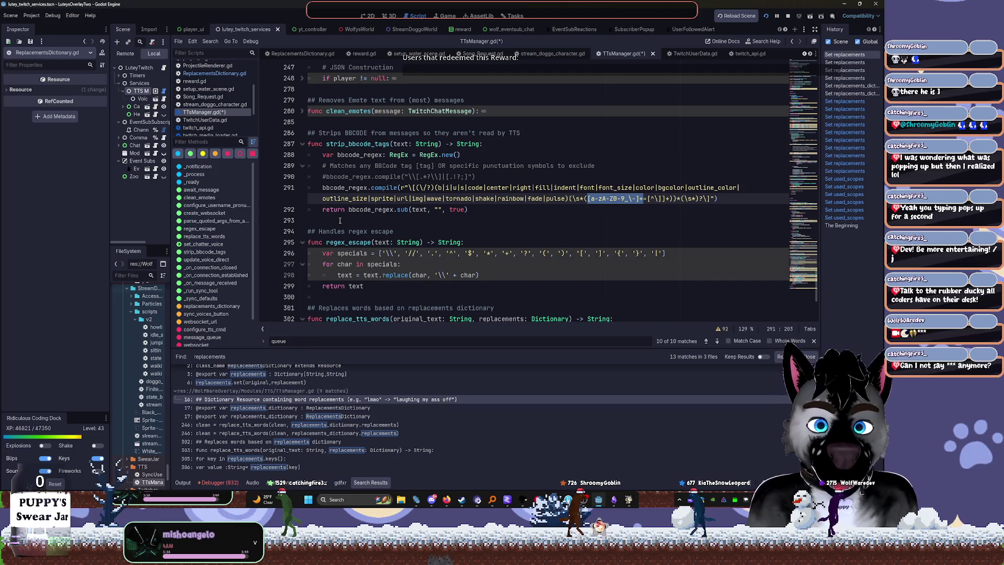
scroll(340, 220, down, 2)
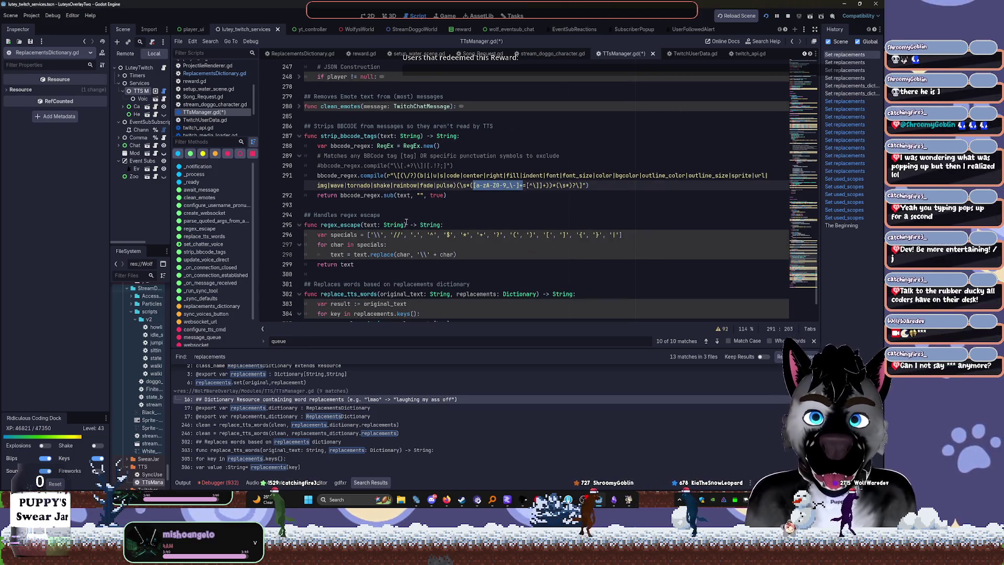
key(ctrl+c)
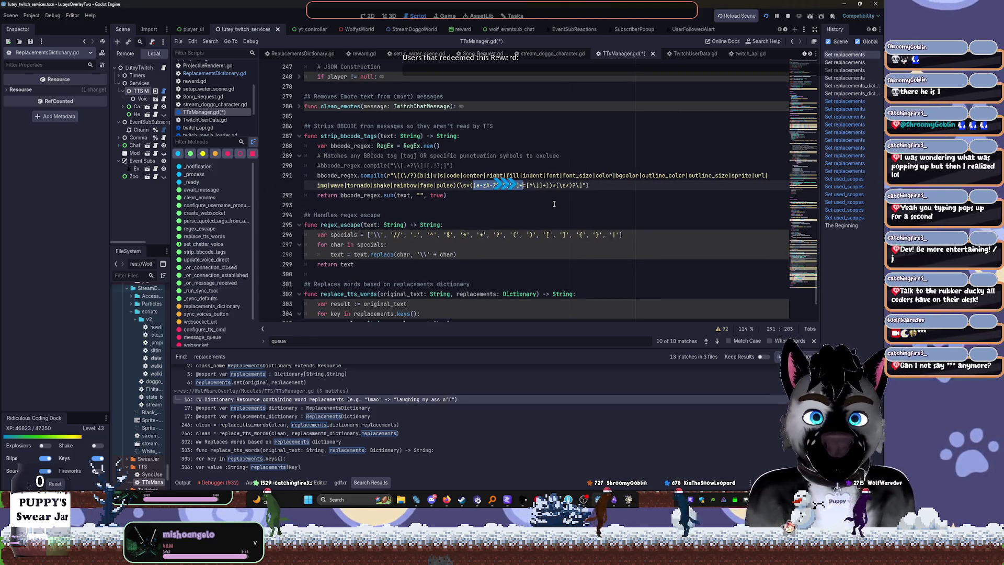
scroll(554, 203, down, 5)
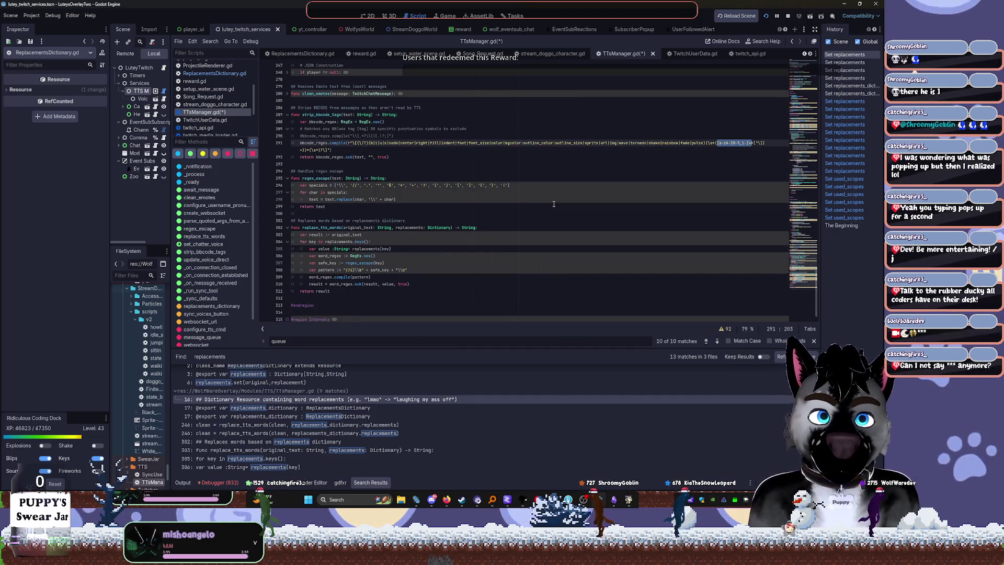
scroll(554, 203, up, 1)
Try pasting the fragment into the regex line, then undo the change
key(ctrl+v)
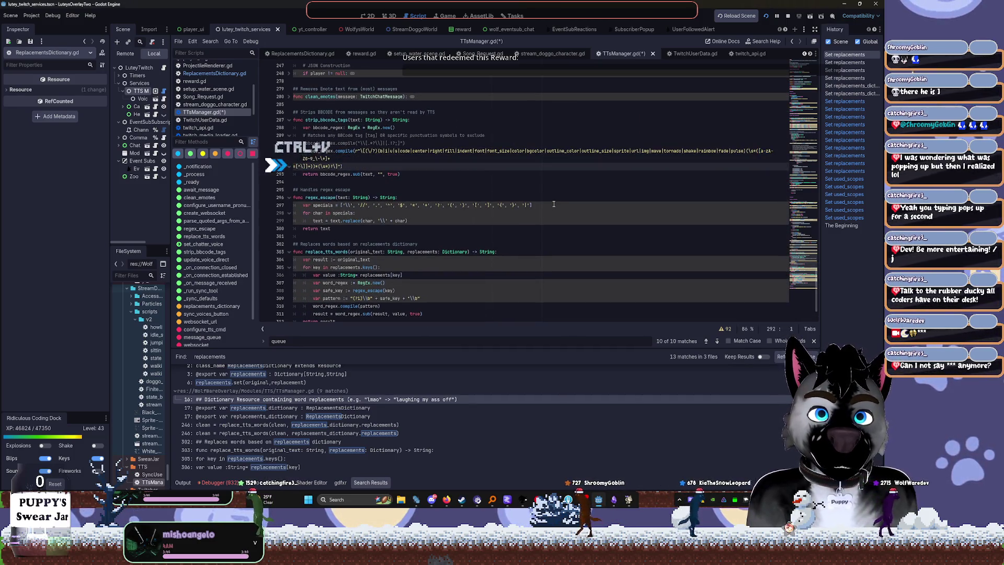
key(BackSpace)
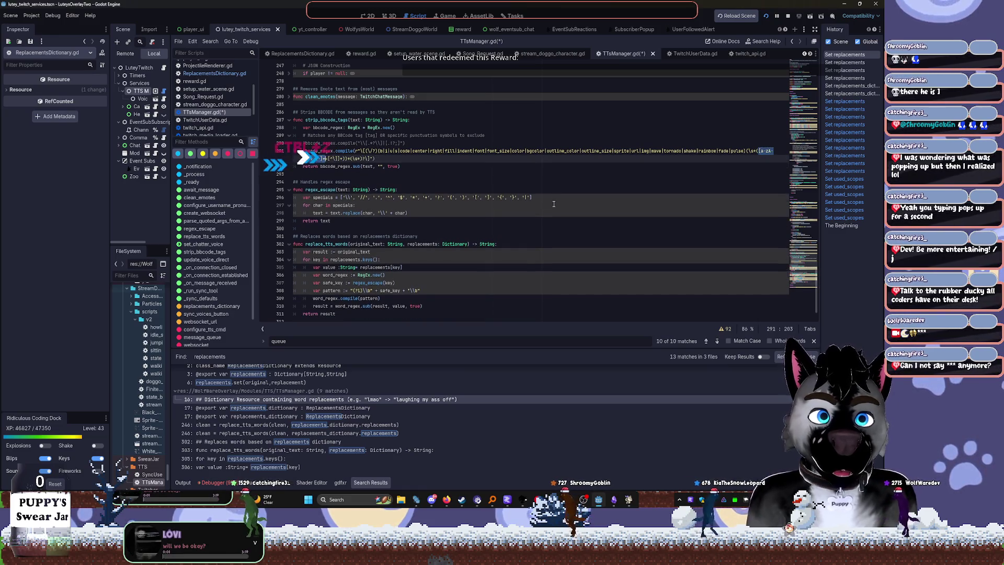
key(ctrl+z)
key(ctrl+z)
key(ctrl+z)
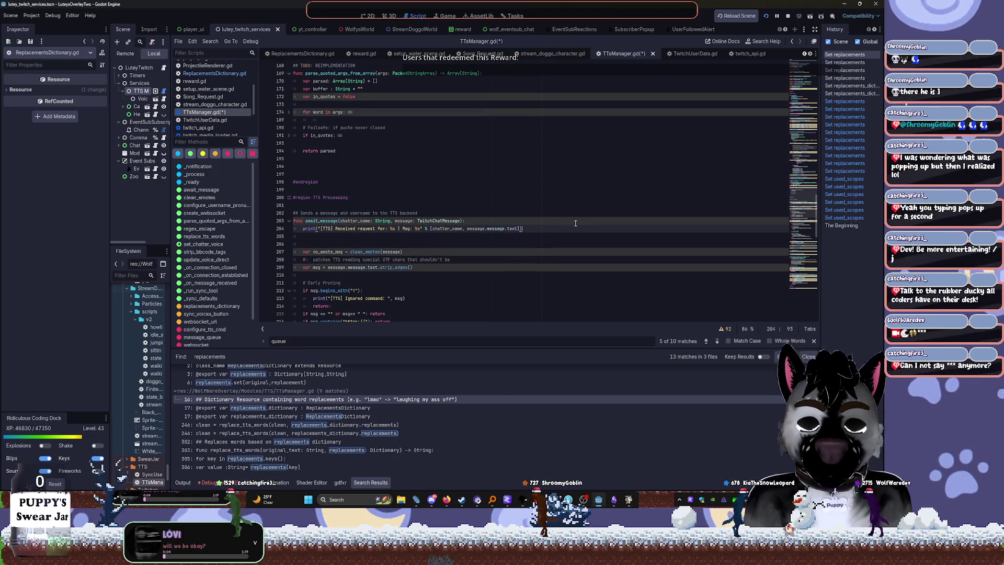
scroll(575, 223, up, 2)
key(ctrl+z)
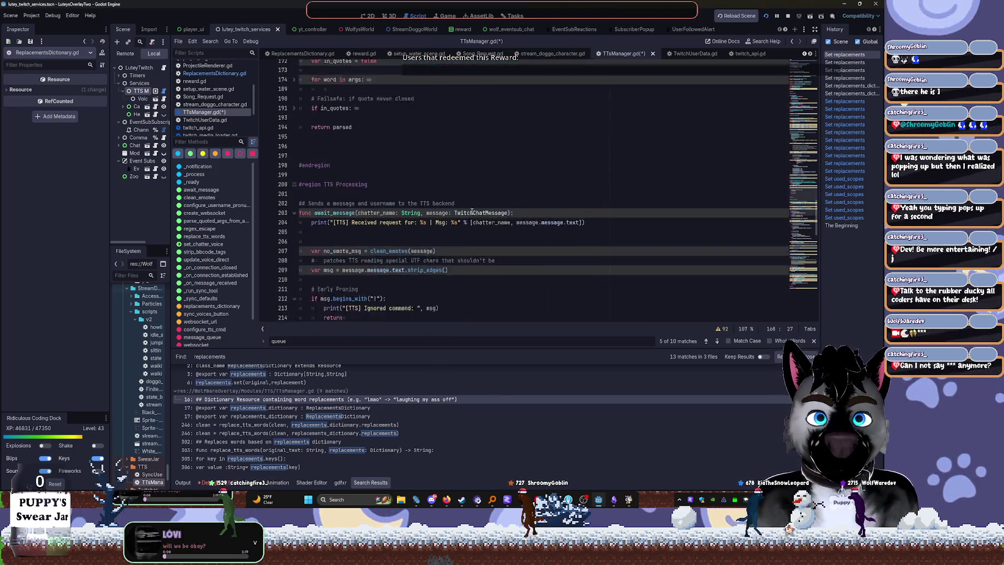
scroll(468, 214, down, 10)
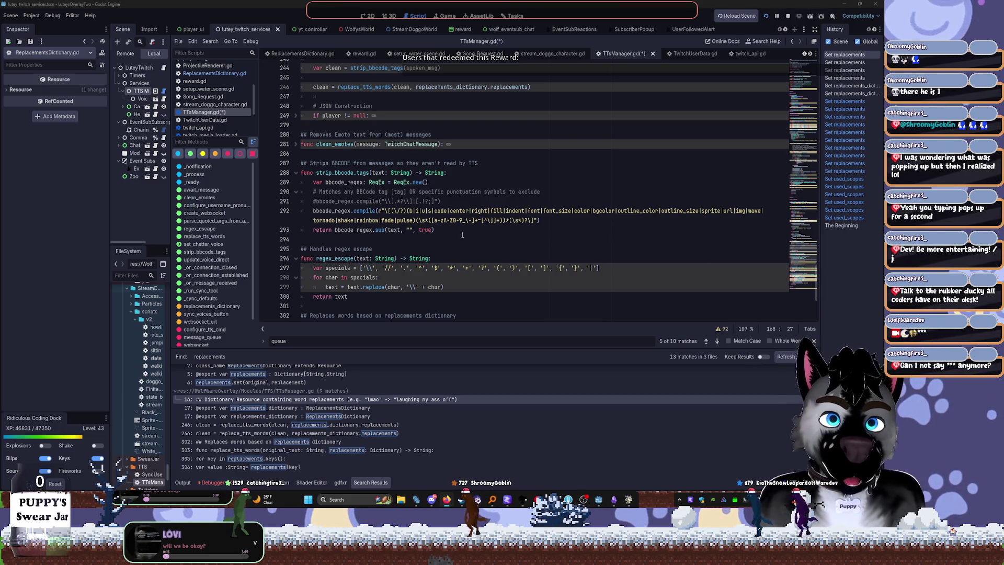
Replace the regex's character-class start with one allowing asterisks, then save and rerun with F5
drag(432, 220, 479, 219)
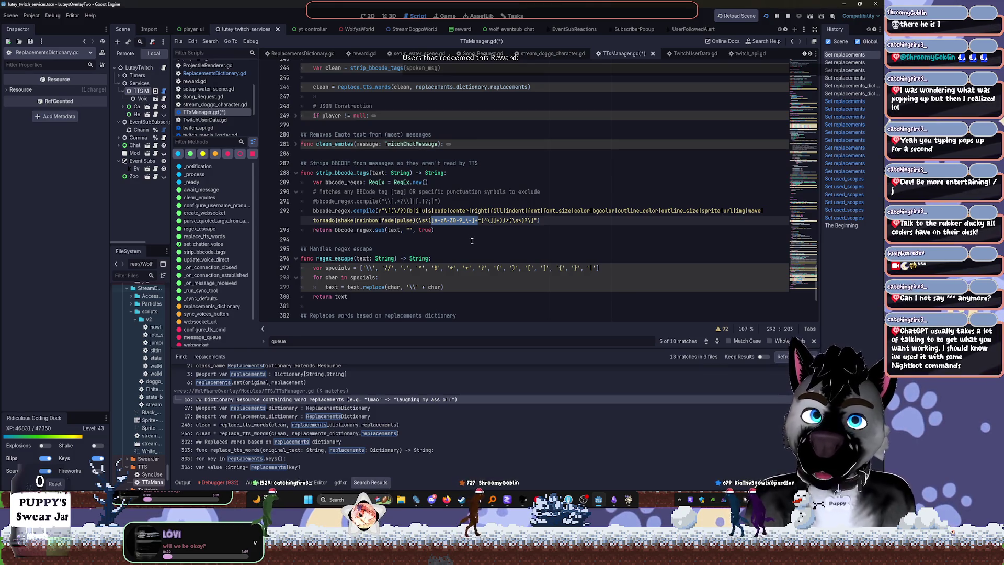
key(ctrl+v)
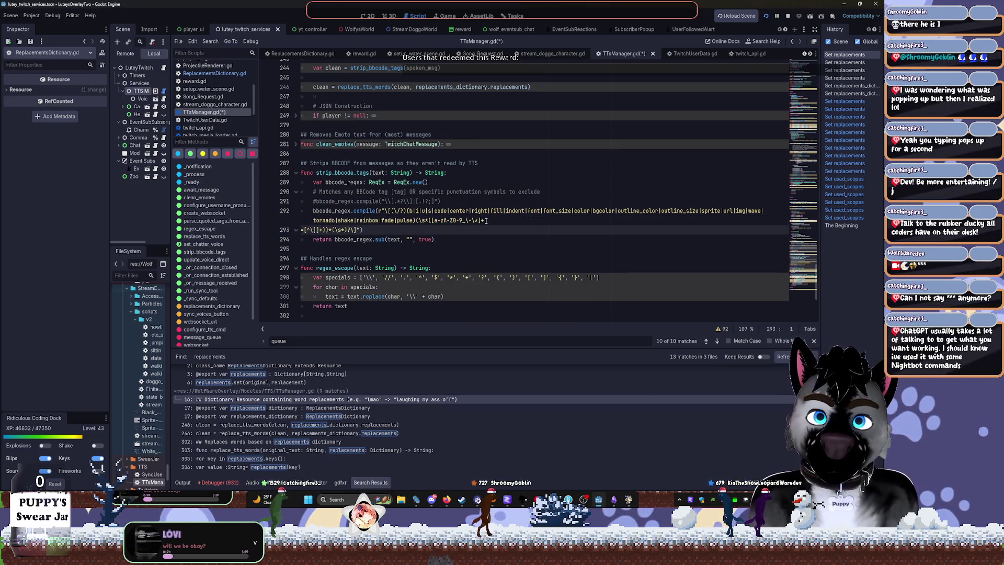
key(BackSpace)
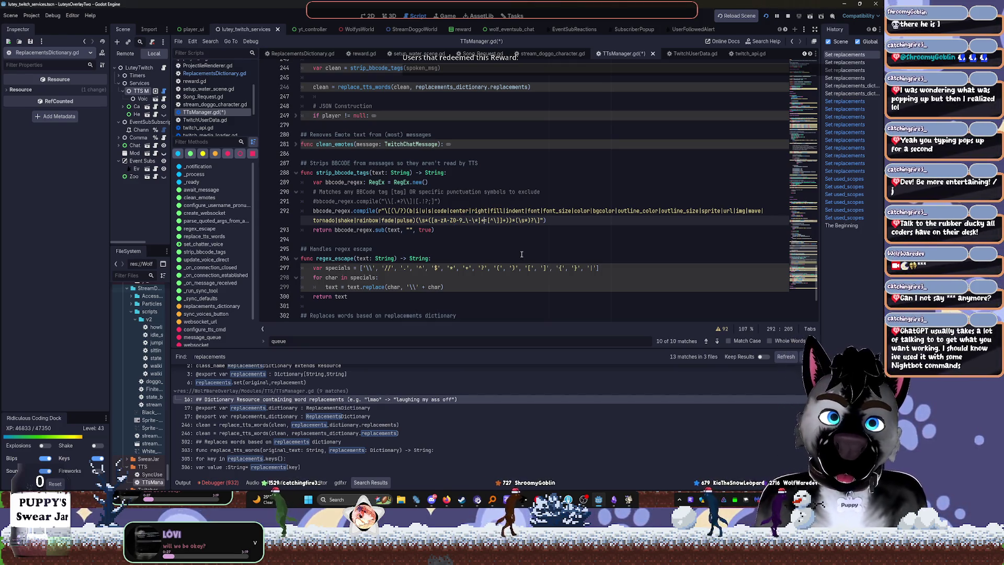
drag(547, 220, 250, 212)
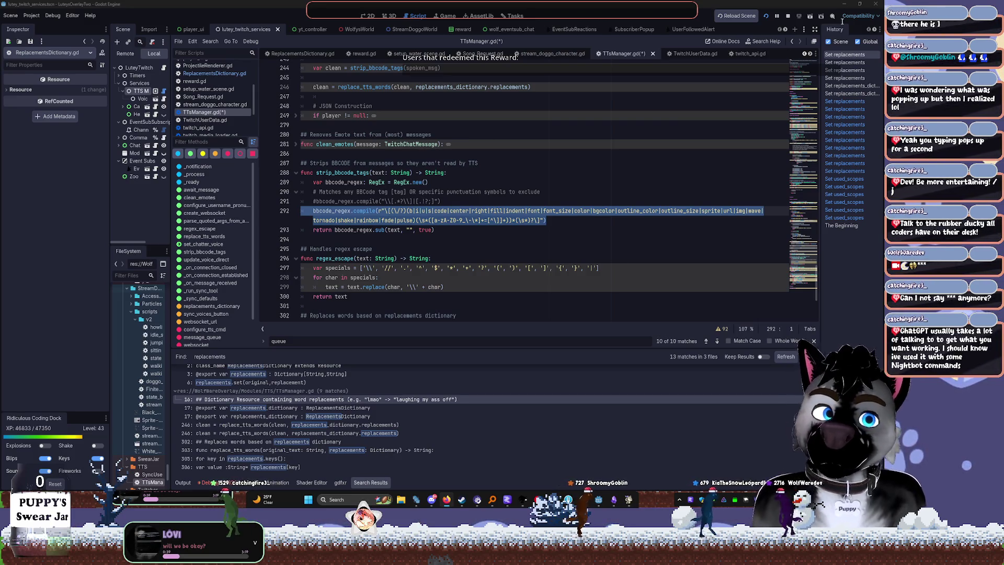
key(F5)
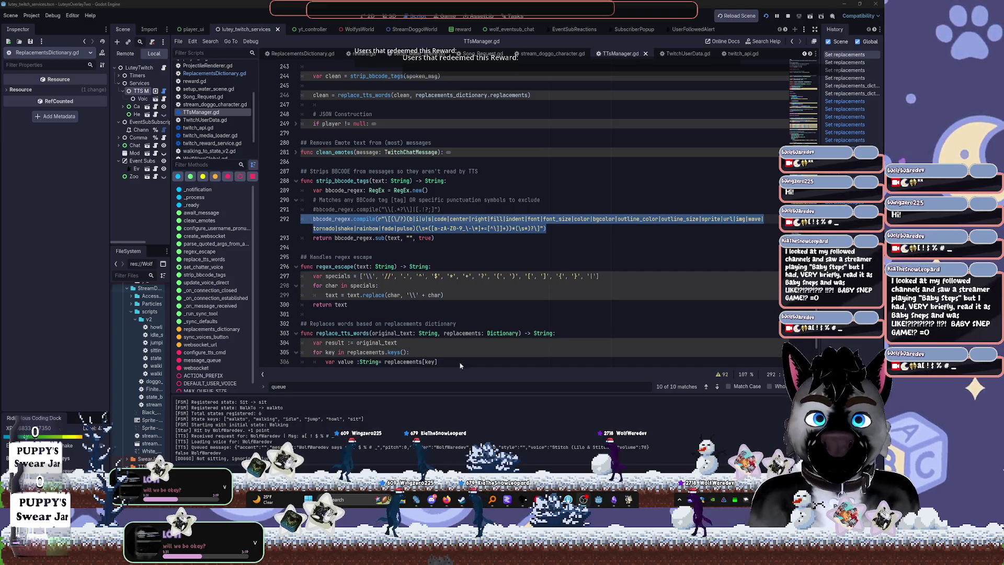
mouse_move(598, 498)
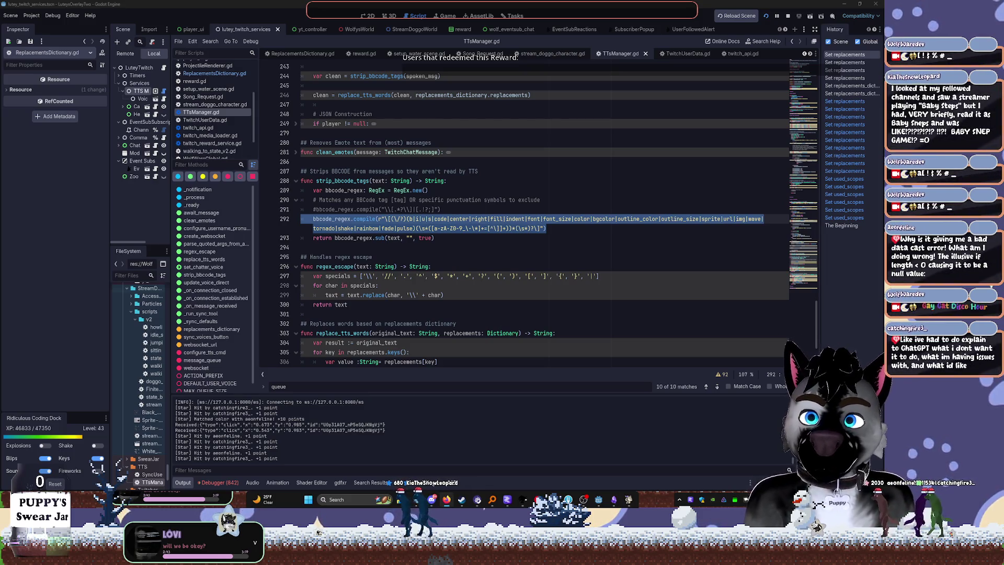
click(485, 268)
Add line 292 text.replace("*","") in strip_bbcode_tags and open the String replace() documentation
click(442, 209)
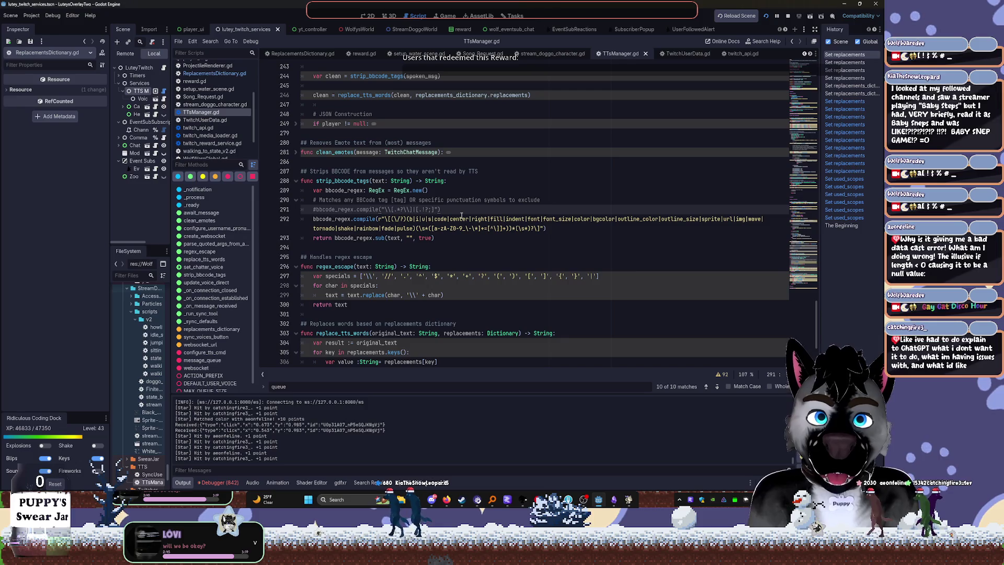
key(Return)
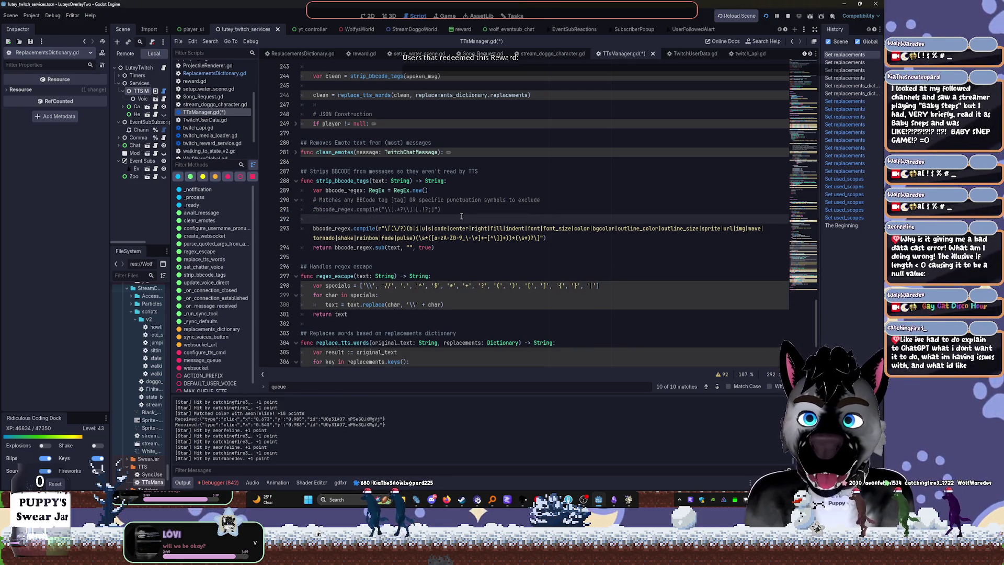
text(#bbcode_regex.st)
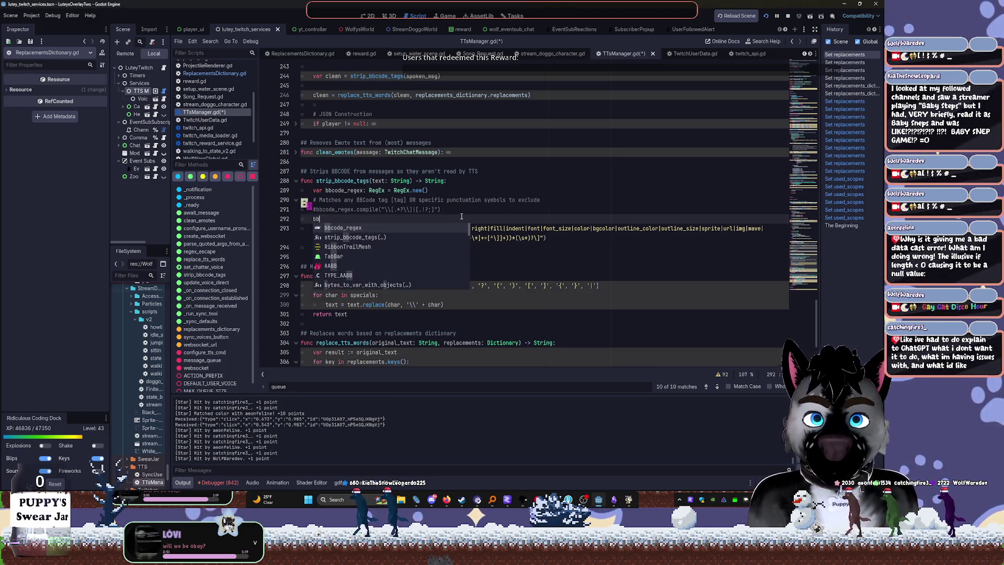
text(rip)
key(BackSpace)
key(BackSpace)
key(BackSpace)
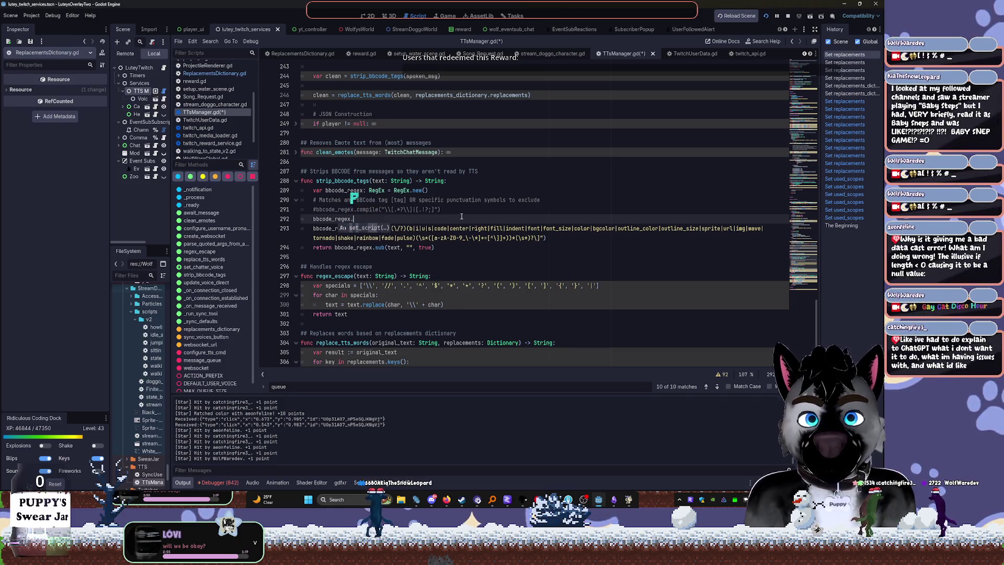
text(repla)
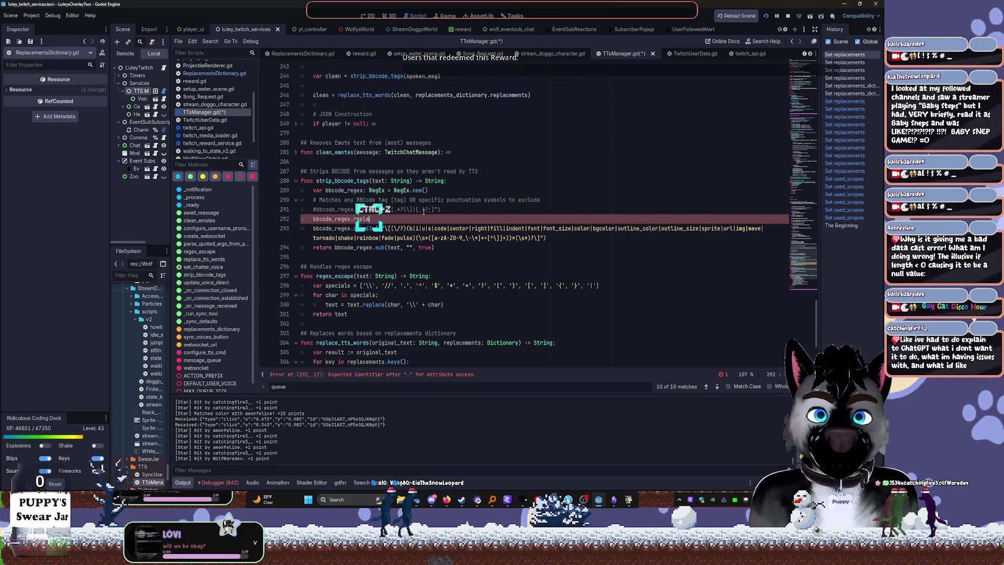
key(ctrl+z)
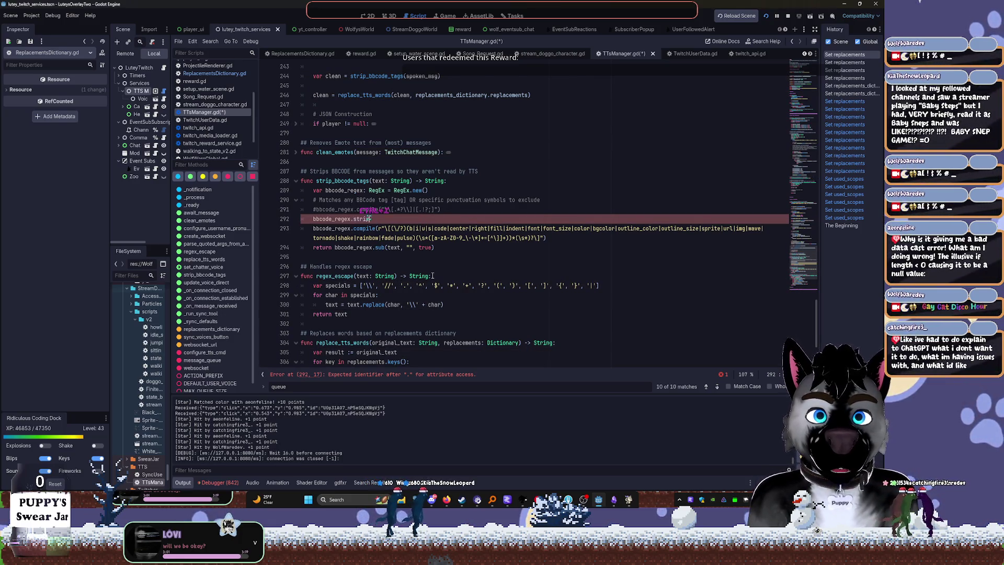
key(ctrl+z)
key(ctrl+z)
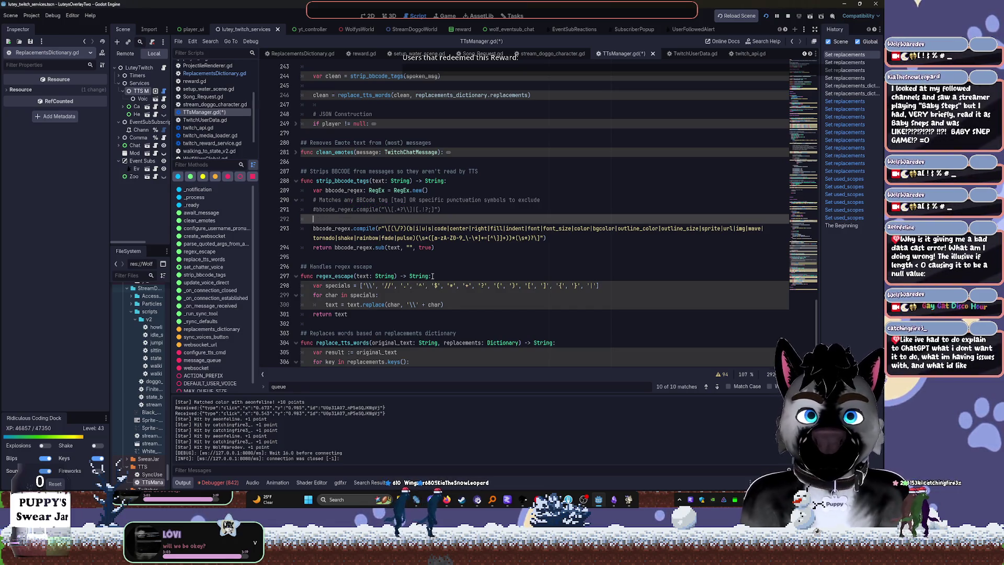
text(text.repl)
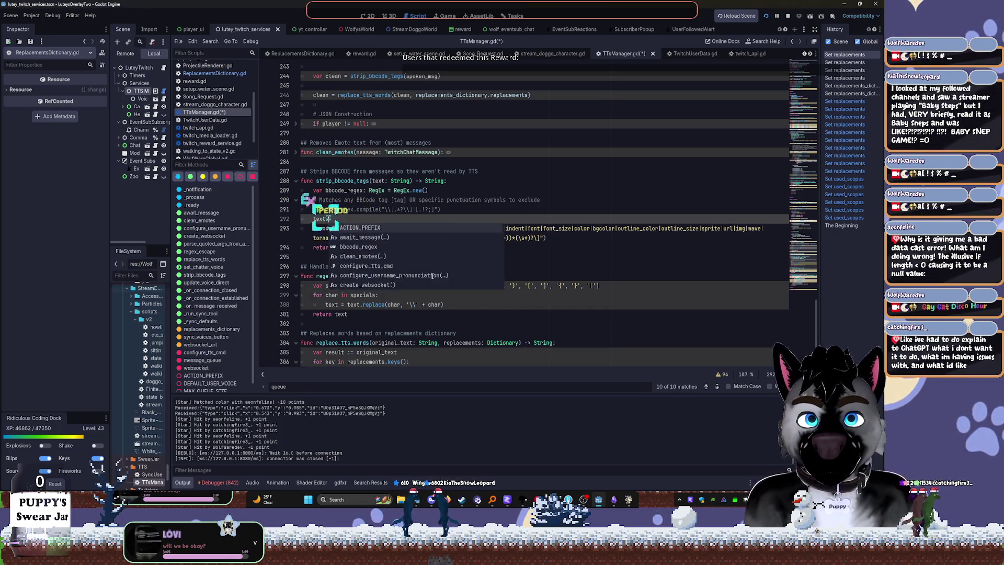
key(Tab)
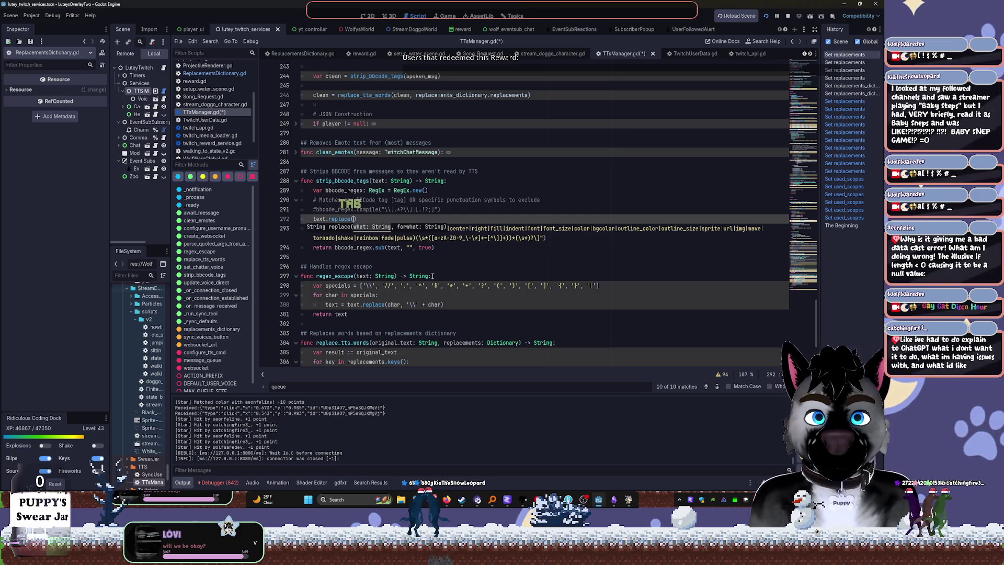
text("*")
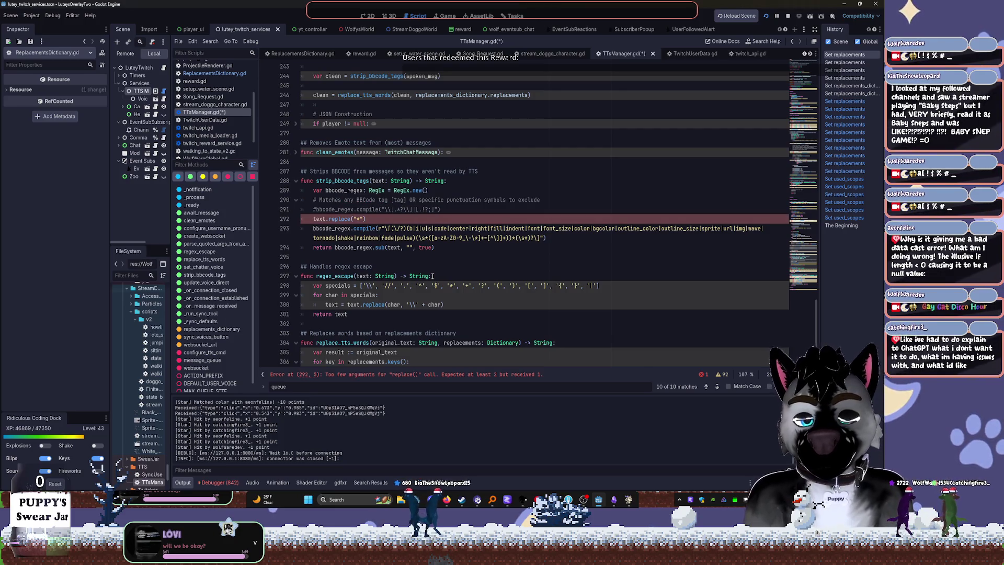
text(,"")
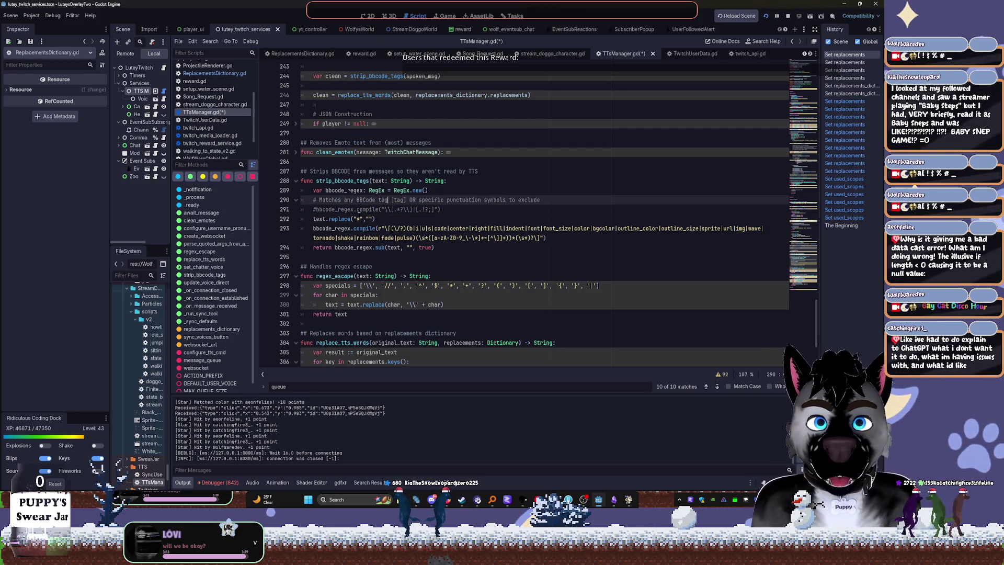
ctrl+click(339, 219)
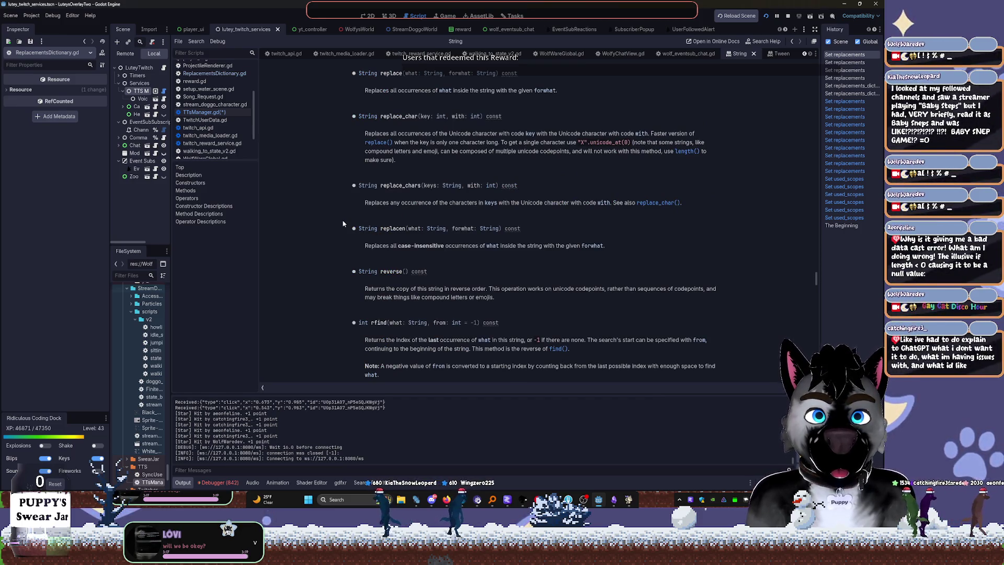
Close the String reference, save TTSManager.gd, and restart the running overlay project
key(ctrl+w)
key(ctrl+s)
click(767, 17)
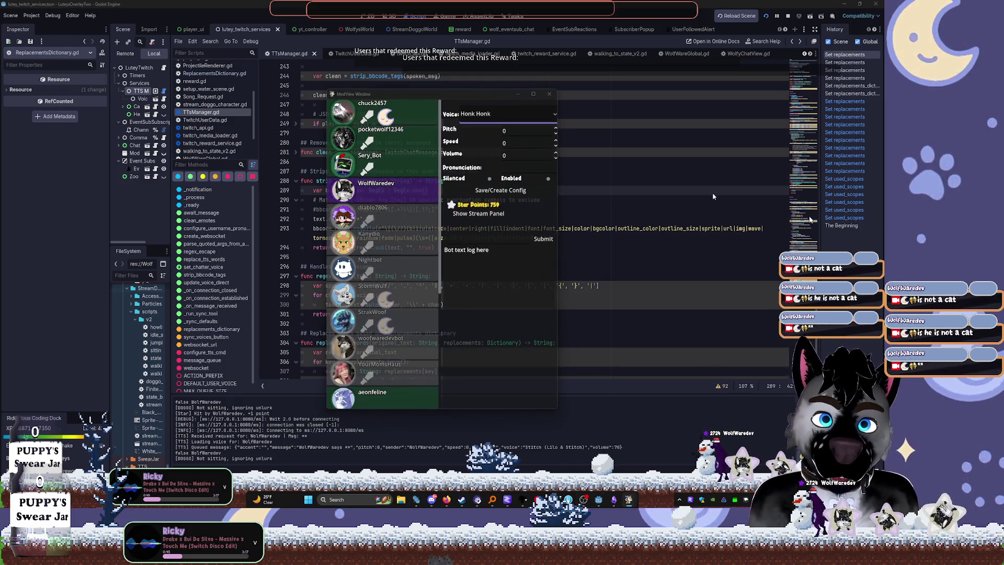
Stop the overlay project and launch it again from scratch
click(766, 16)
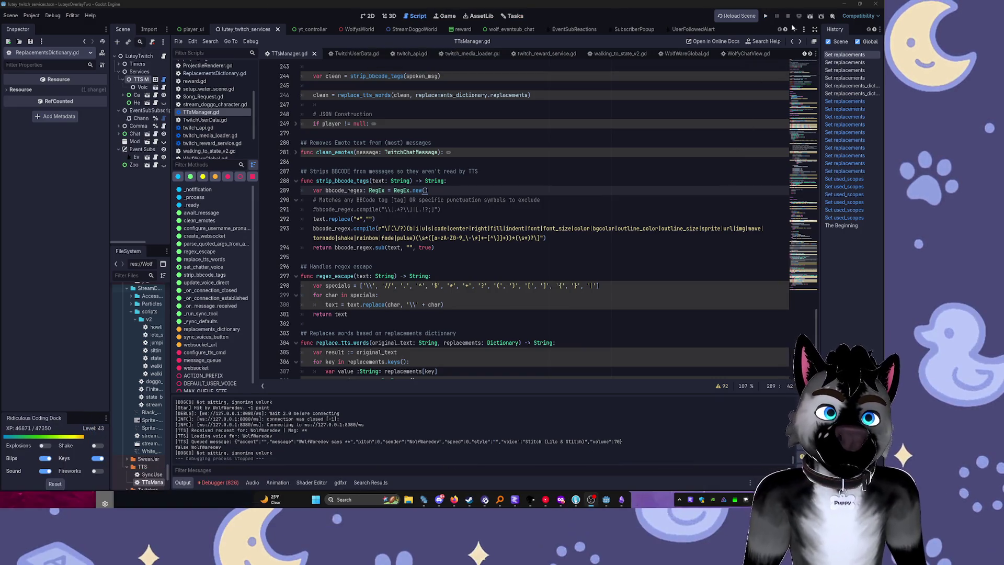
click(765, 16)
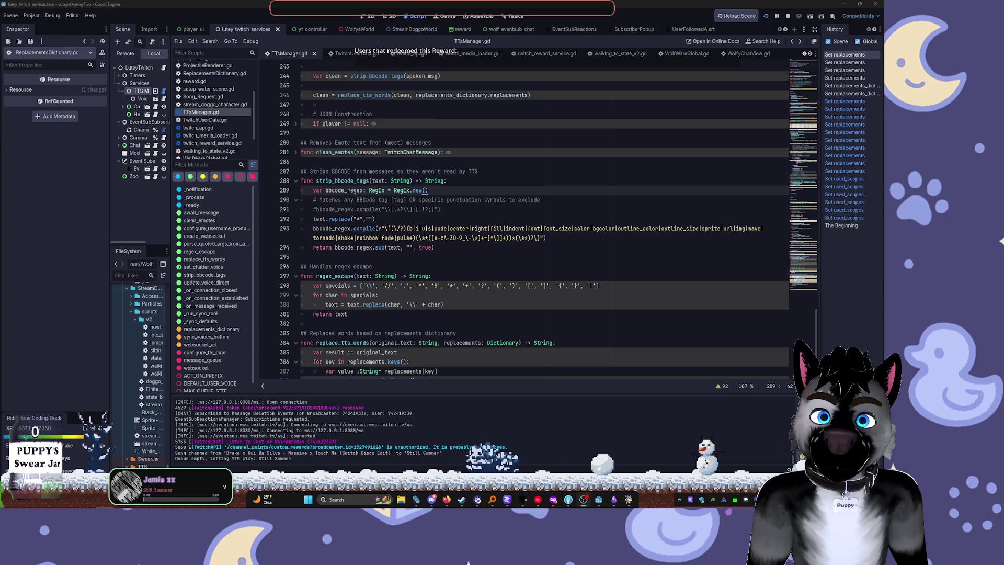
mouse_move(553, 501)
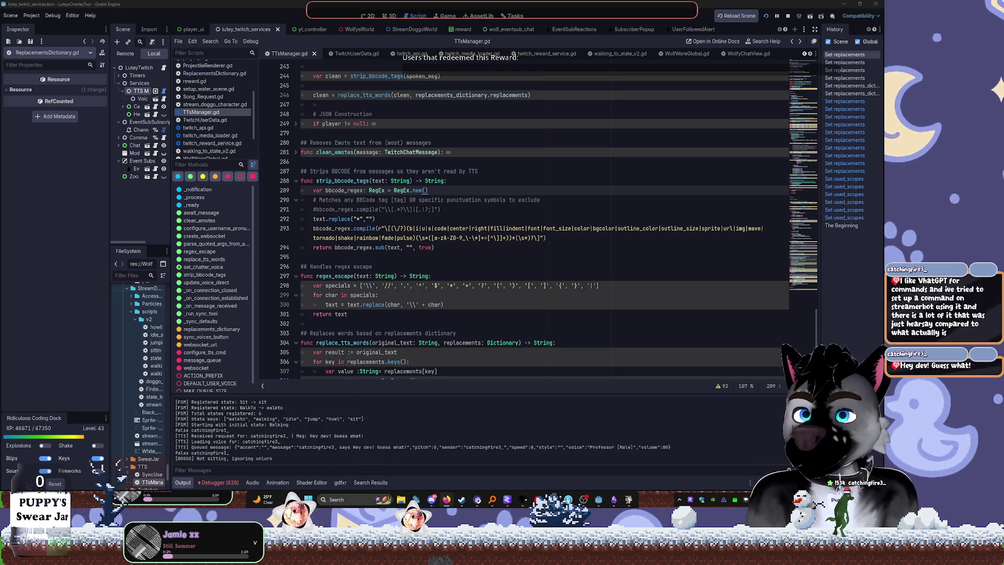
Change line 292 to text = text.replace("*",""), then save and restart the overlay
click(430, 277)
click(312, 219)
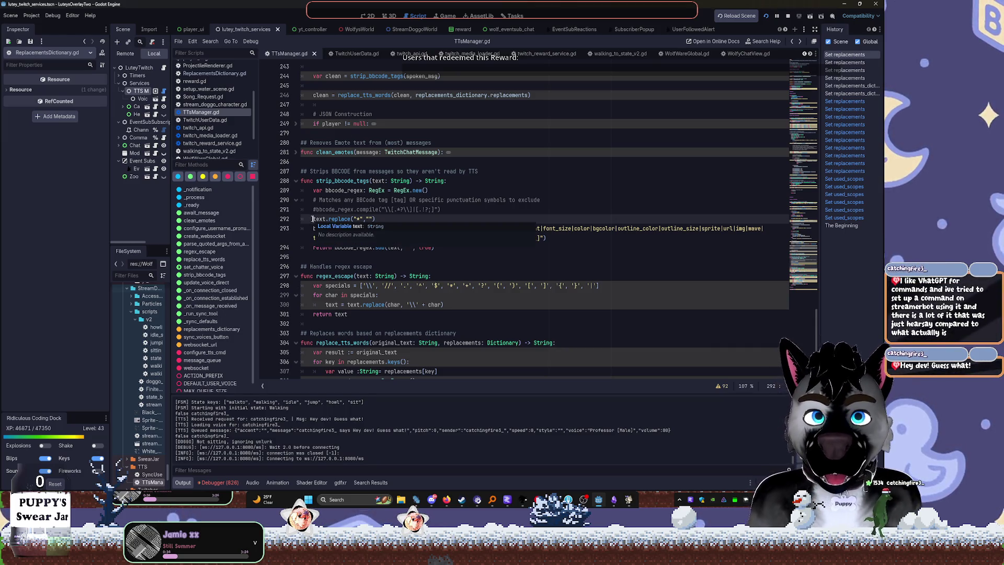
click(313, 218)
text(text)
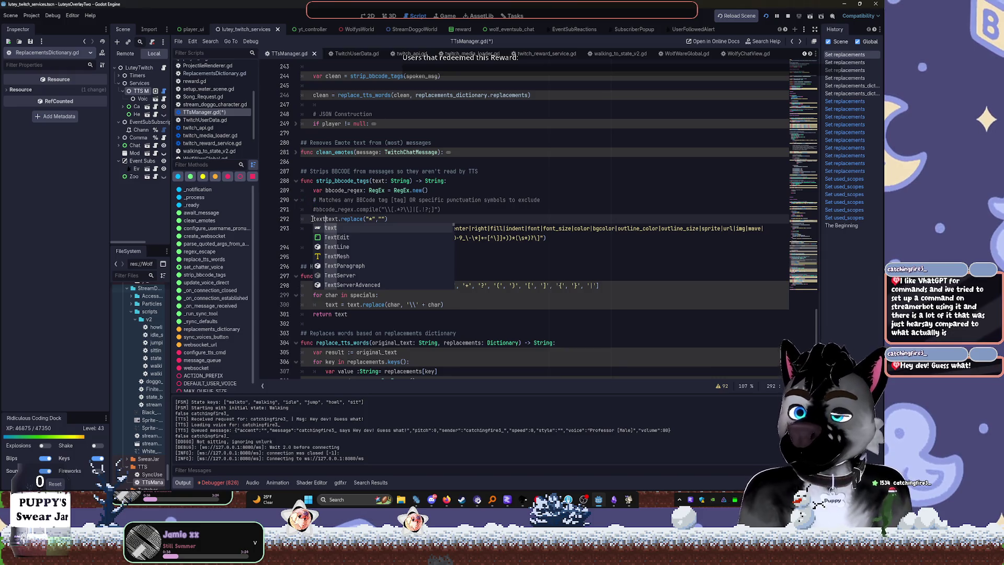
text( = text.)
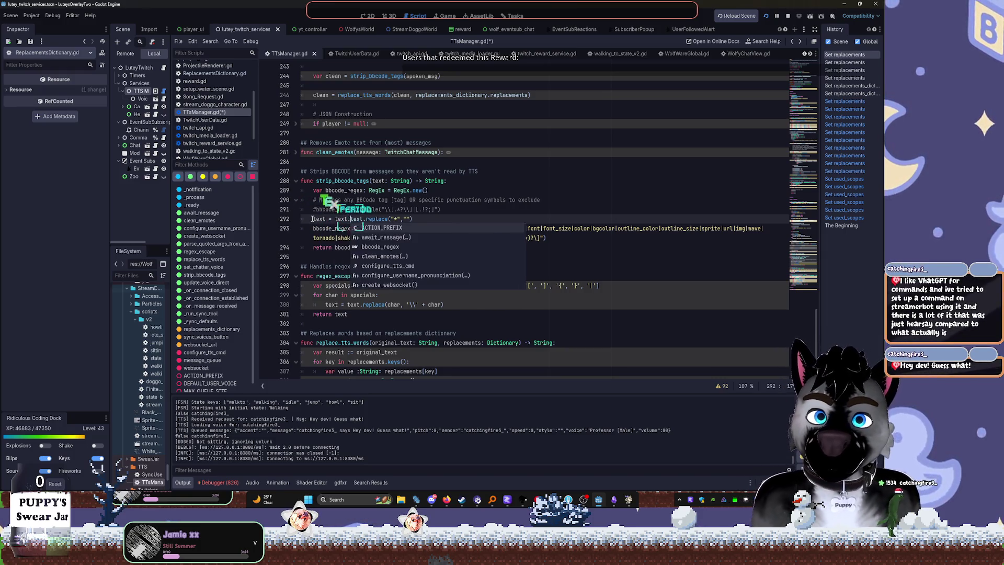
key(BackSpace)
key(BackSpace)
key(BackSpace)
click(766, 16)
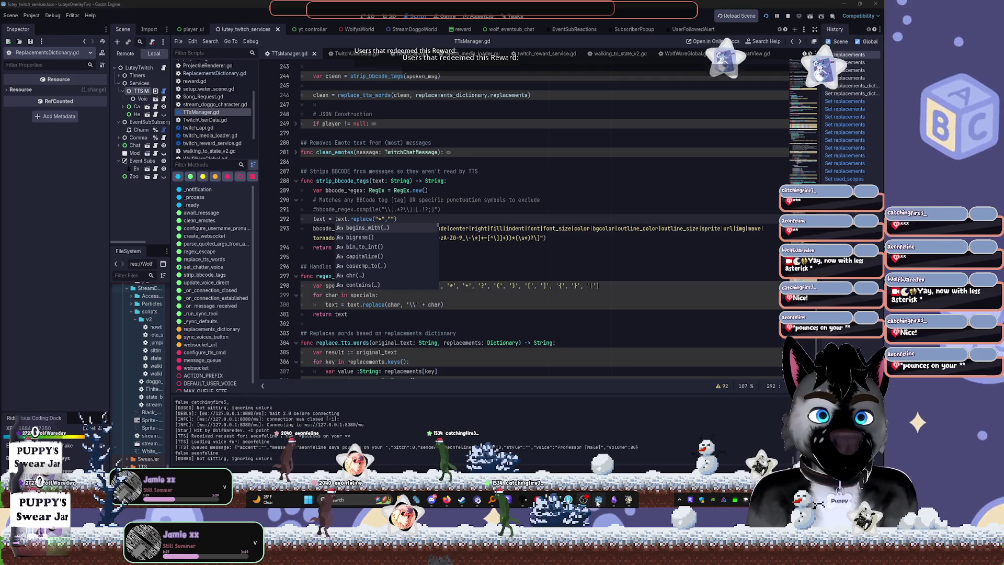
Delete the commented-out old BBCode regex on line 291
click(465, 237)
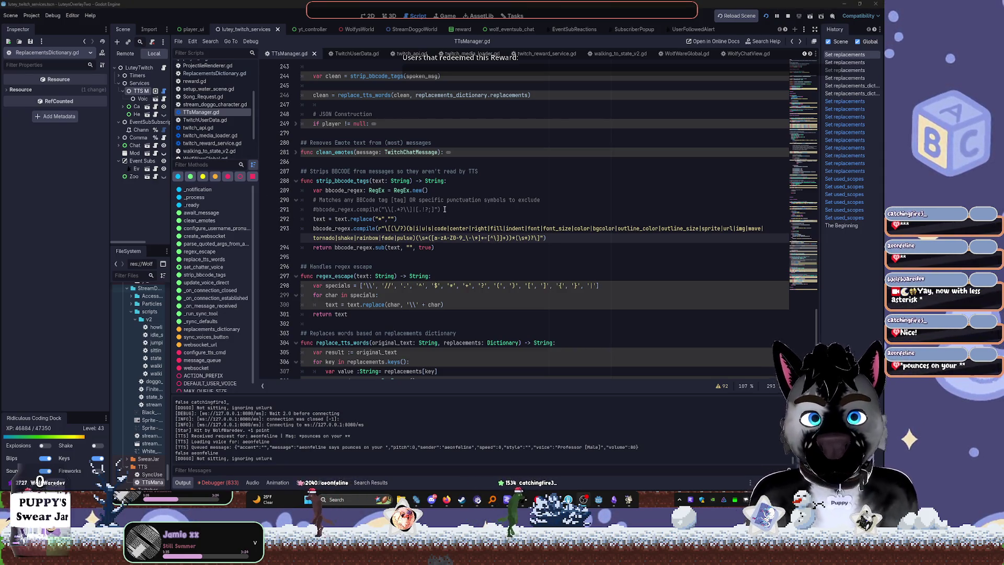
drag(445, 209, 295, 212)
key(BackSpace)
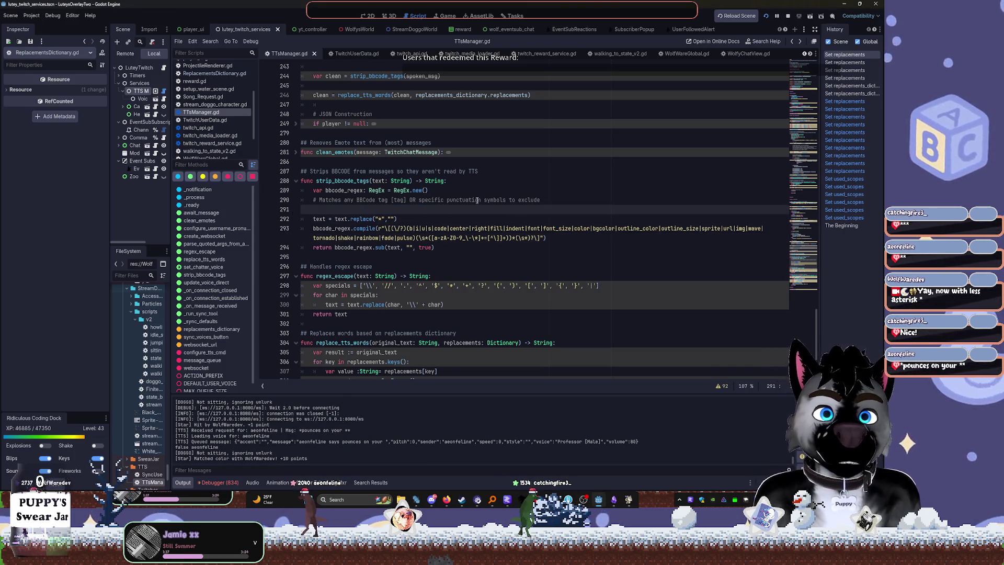
key(BackSpace)
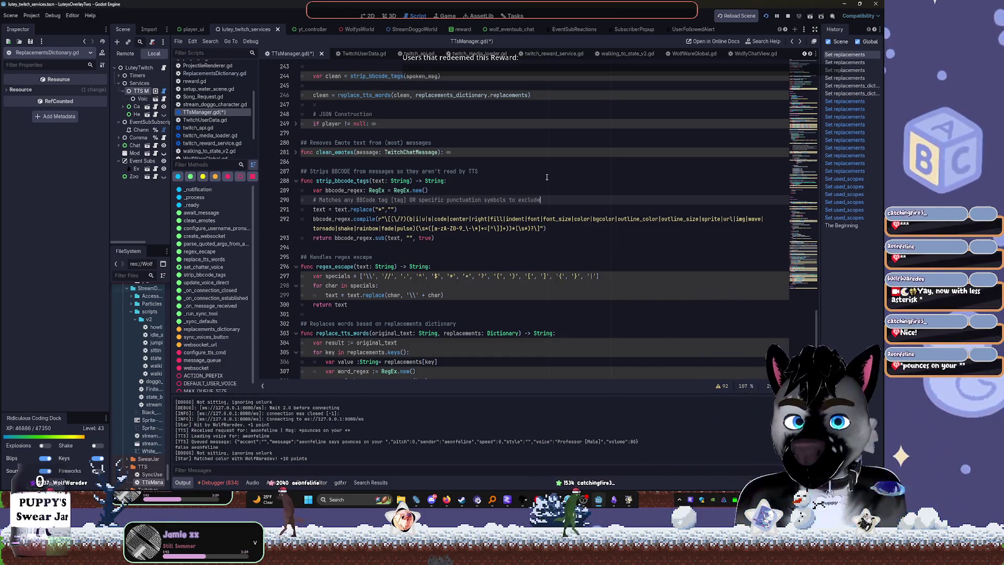
Reorder strip_bbcode_tags lines so text.replace sits above the bbcode_regex.compile call
key(Down)
key(alt+Down)
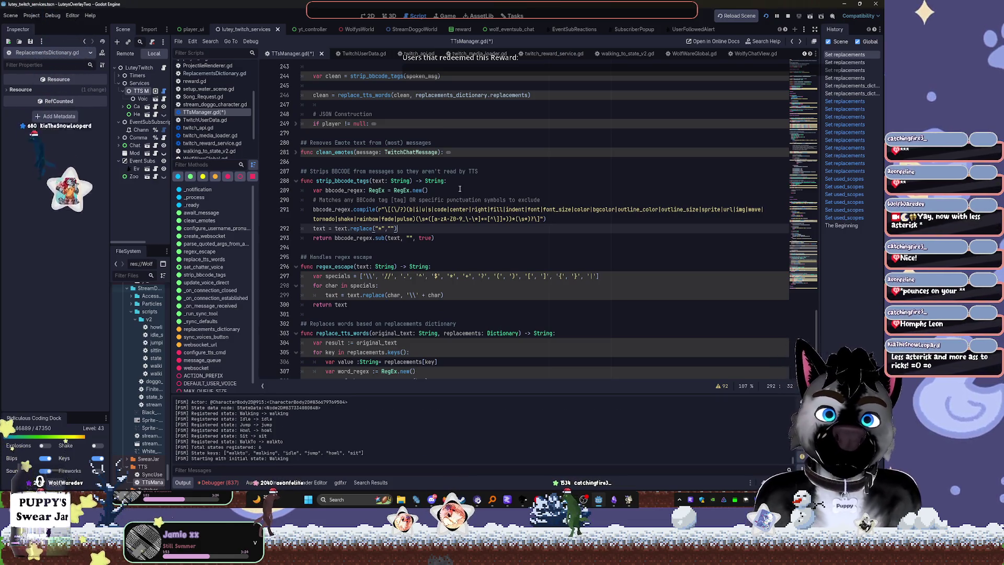
key(Up)
key(Up)
key(alt+Up)
key(Down)
key(Down)
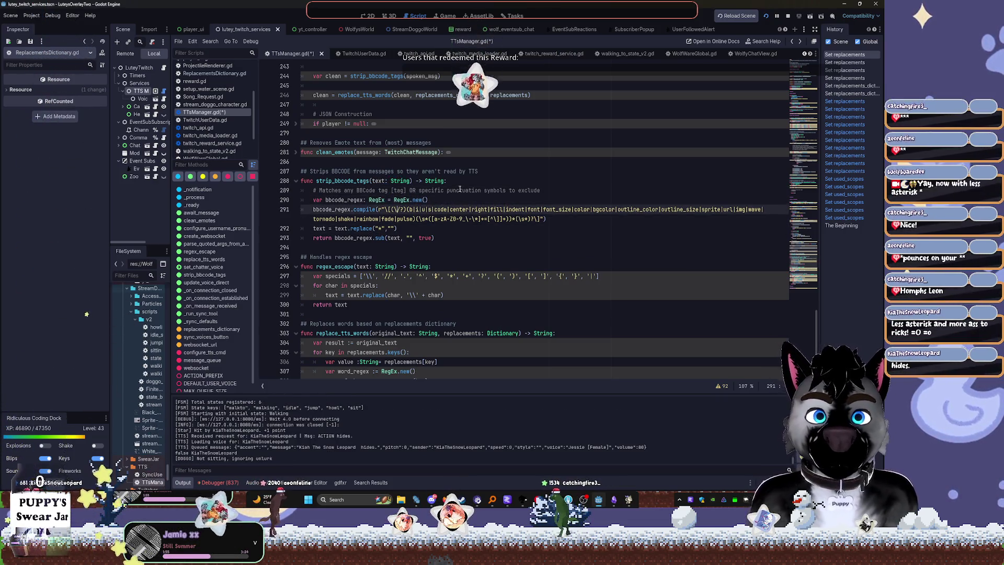
key(Up)
key(Up)
key(alt+Down)
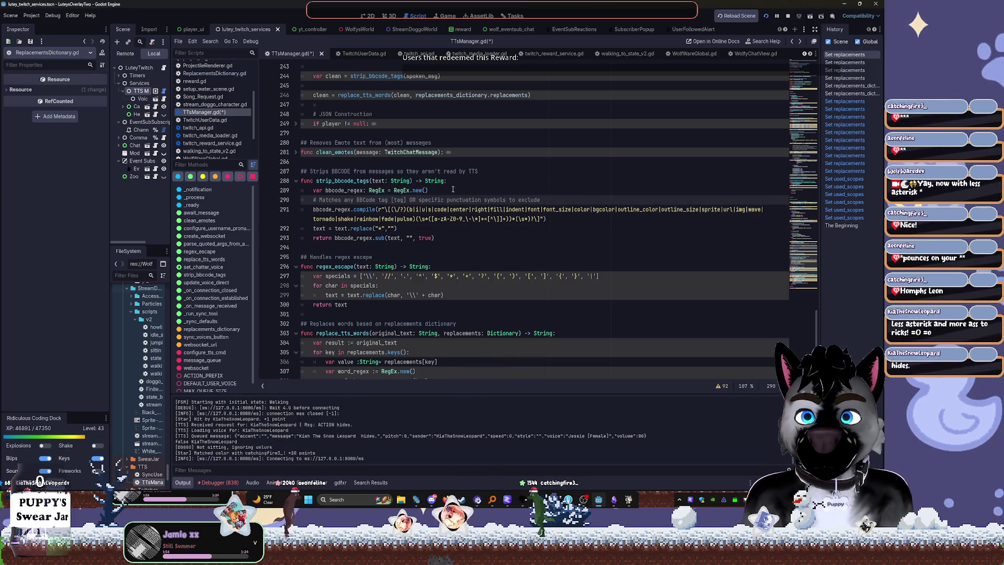
key(Down)
key(Down)
key(ctrl+z)
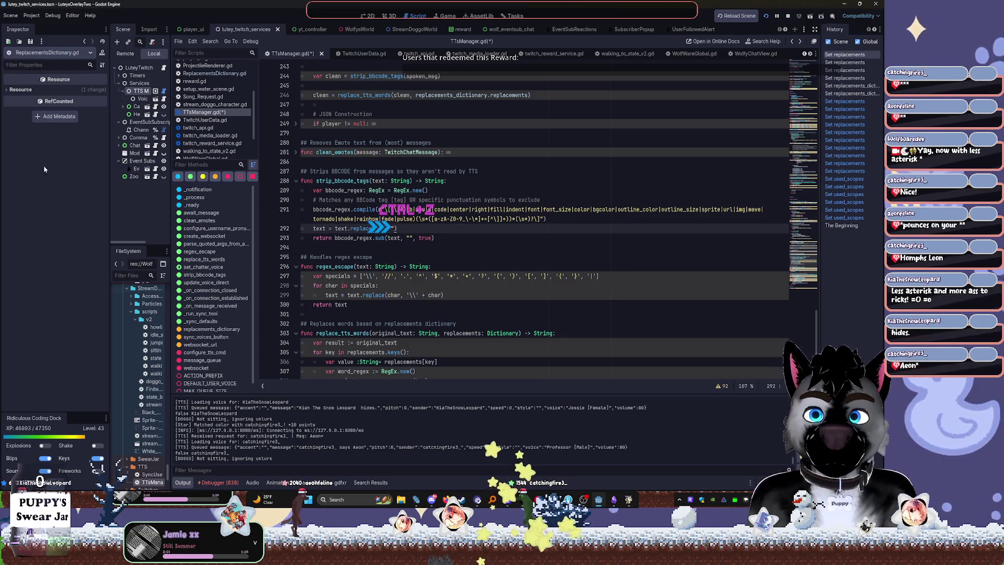
key(ctrl+z)
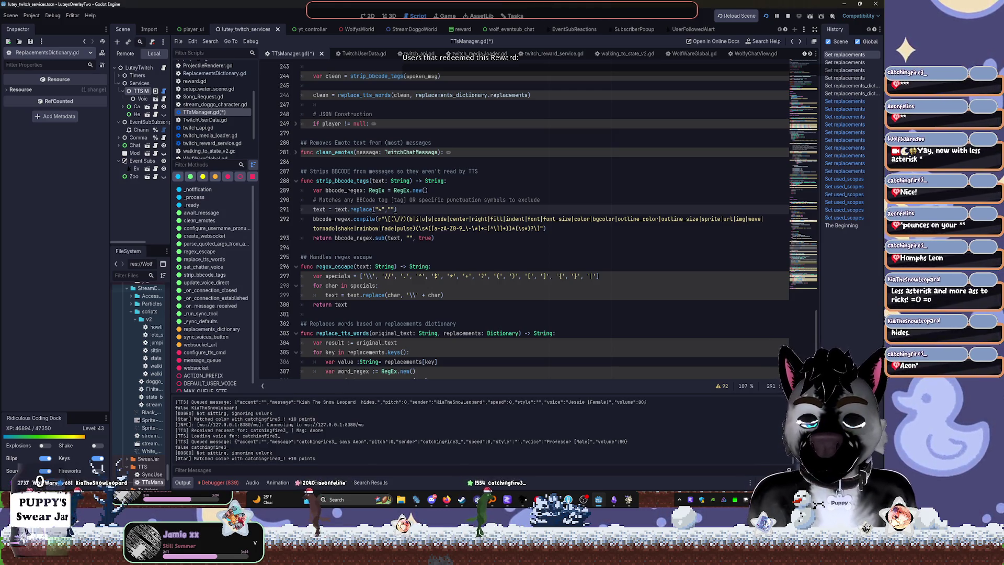
Fold the replace_tts_words function at line 303 and switch to the Fork git client
click(621, 297)
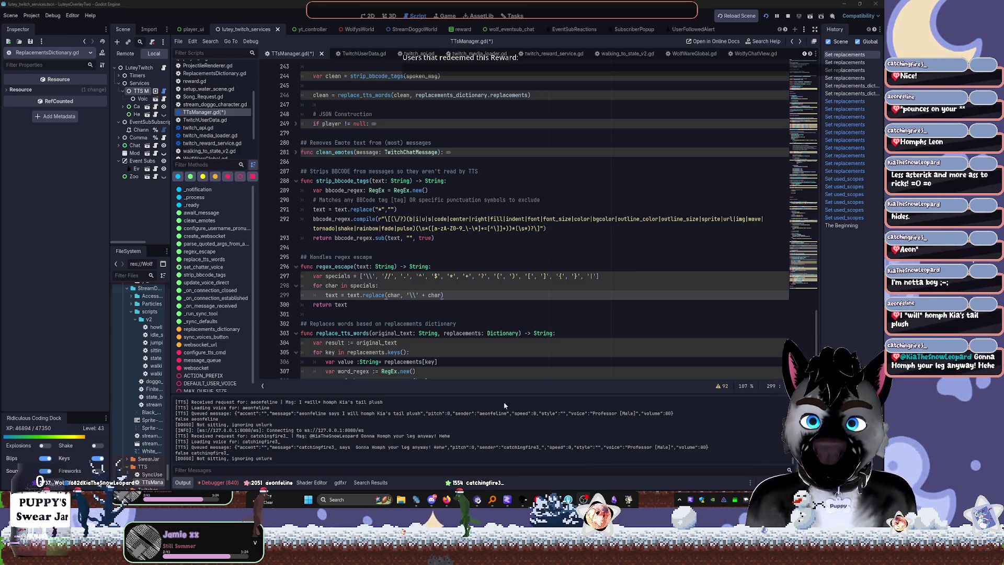
click(378, 286)
scroll(425, 274, down, 3)
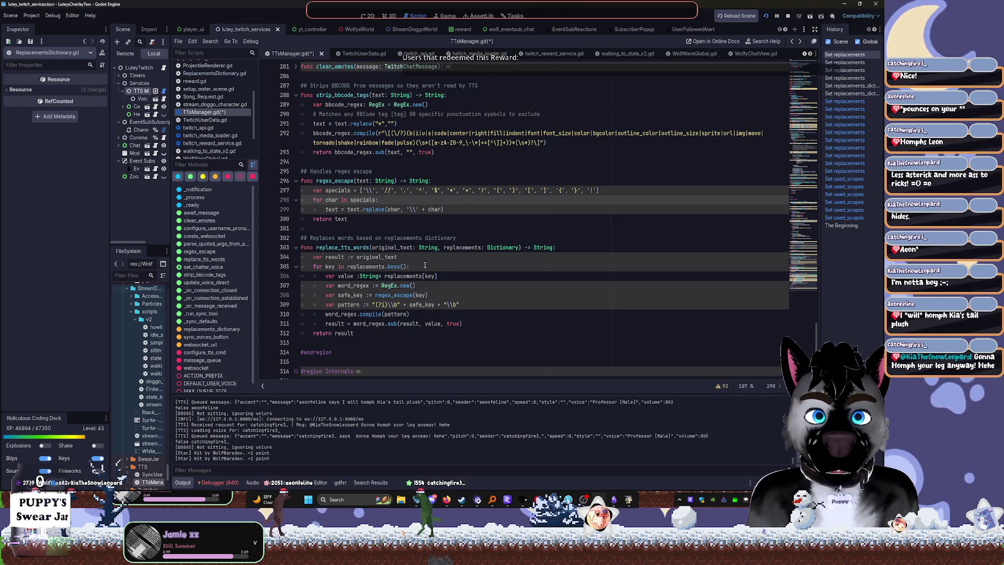
scroll(425, 265, down, 1)
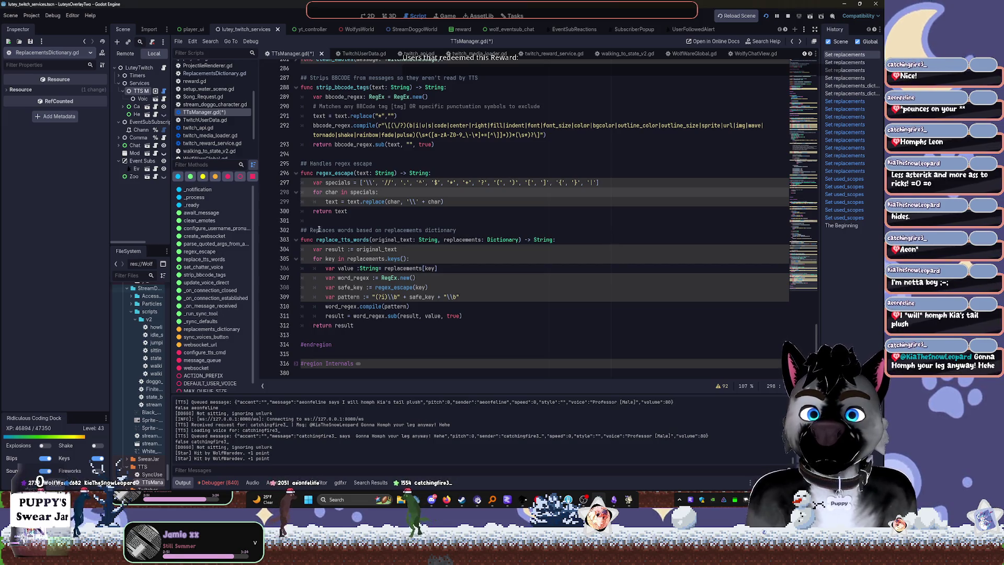
click(296, 240)
scroll(594, 254, up, 8)
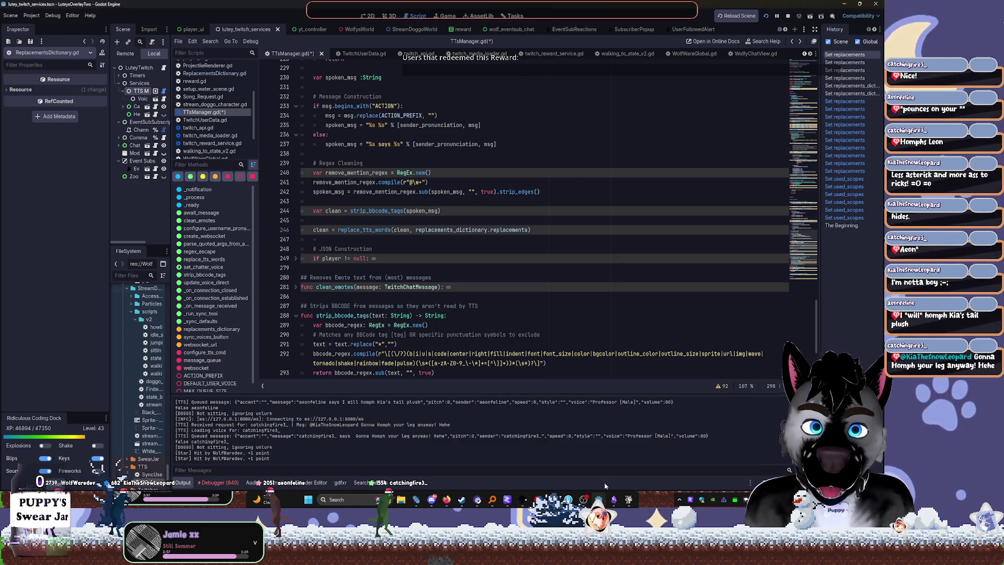
click(574, 501)
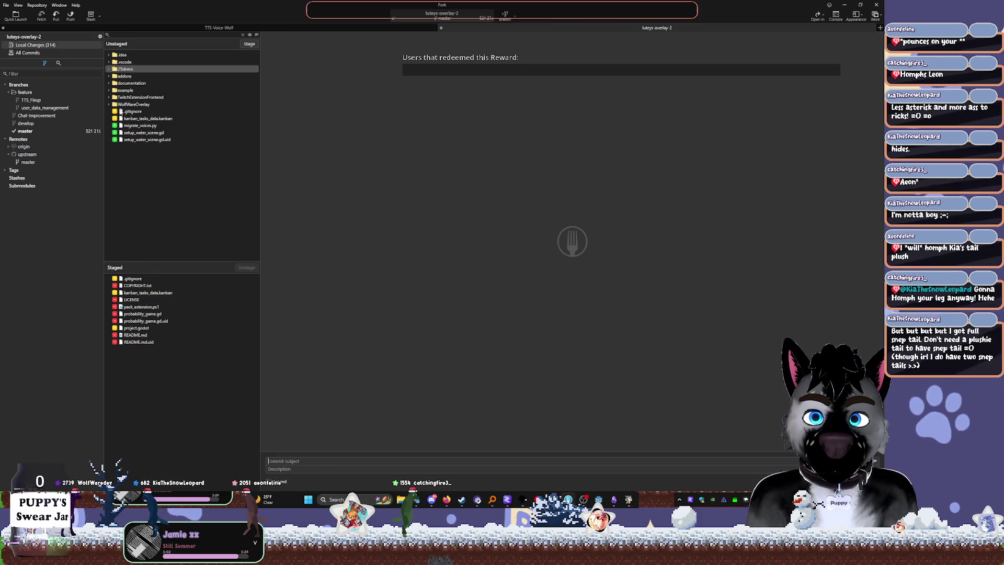
Check the diffs of setup_water_scene.gd.uid and setup_water_scene.gd, then return to Godot
click(116, 140)
click(135, 133)
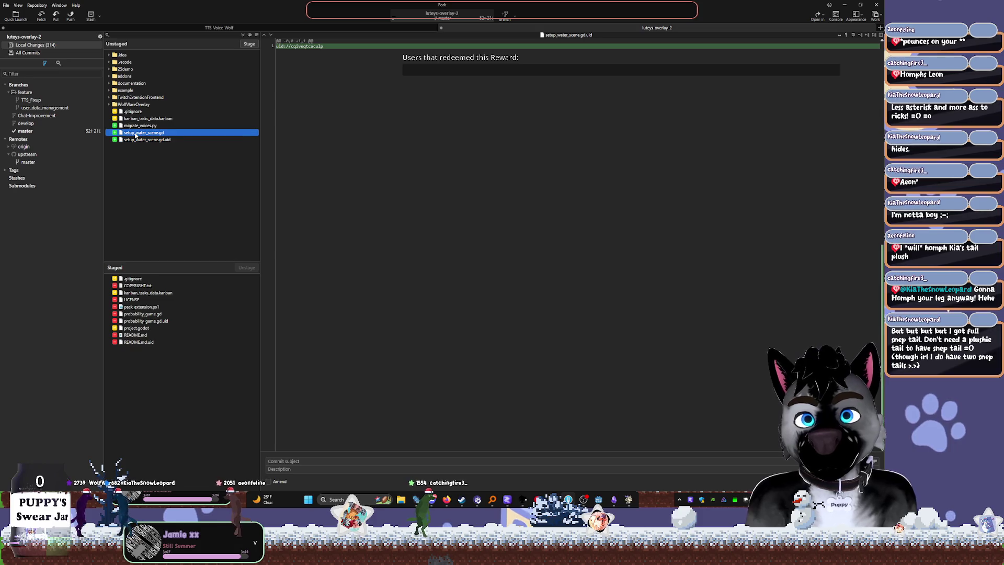
key(alt+Tab)
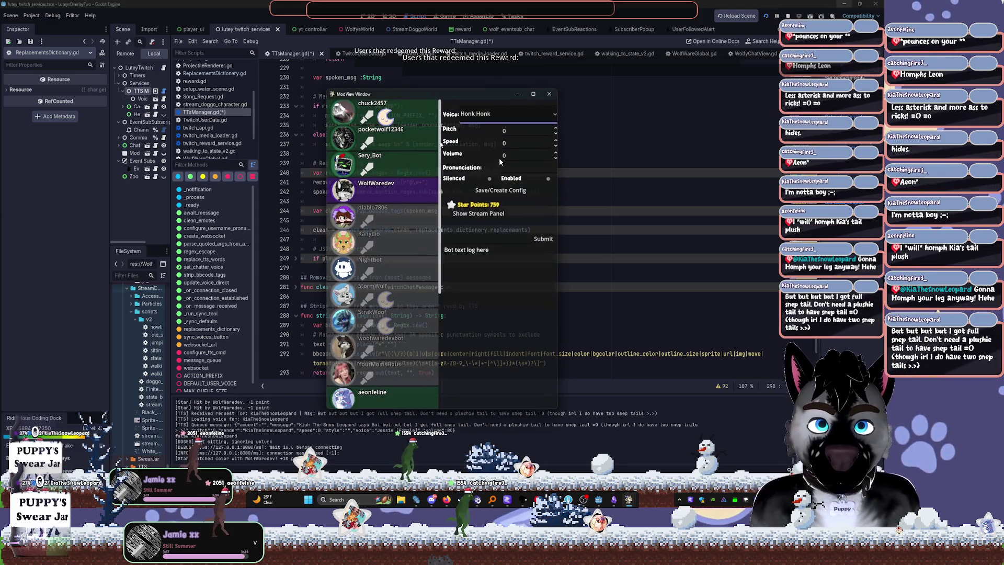
Give the chatter the Beauty Guru [Female] voice, save its config, and move ModView left
scroll(420, 291, down, 5)
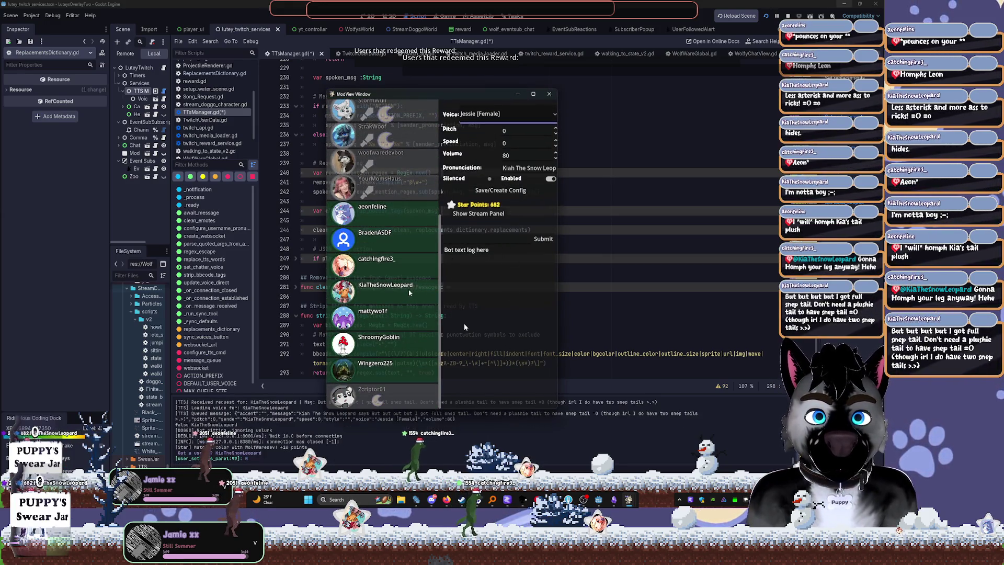
click(523, 114)
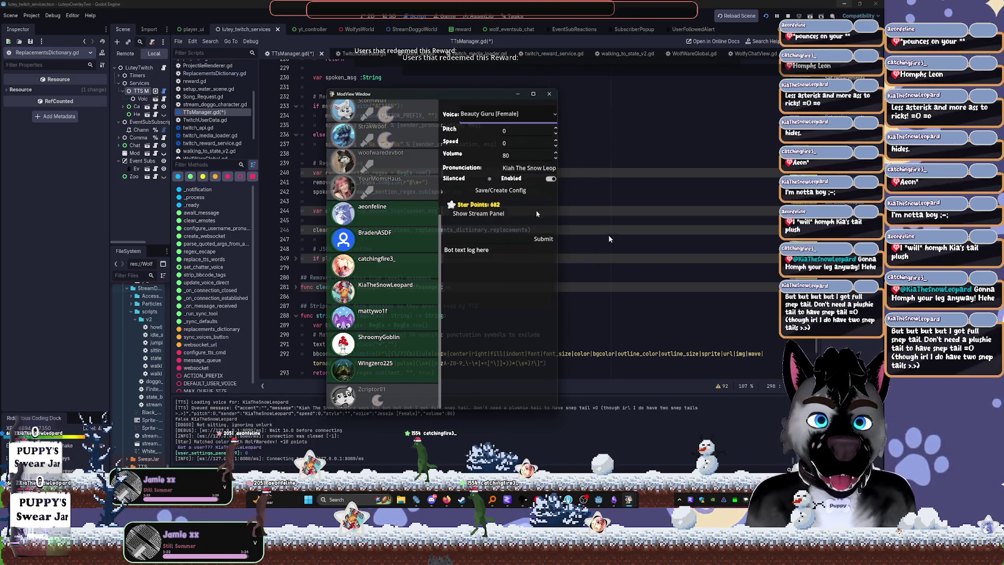
click(522, 190)
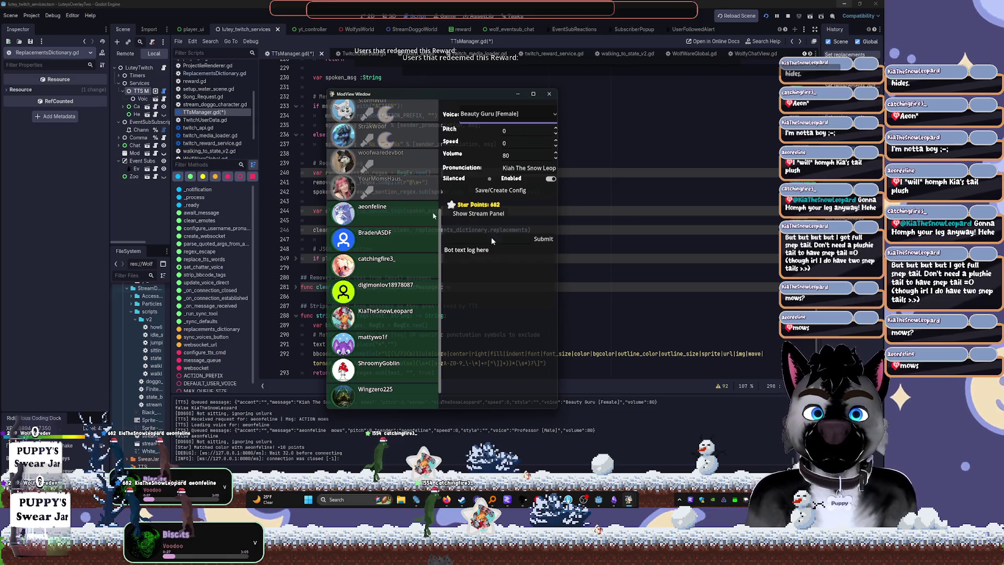
drag(484, 95, 264, 99)
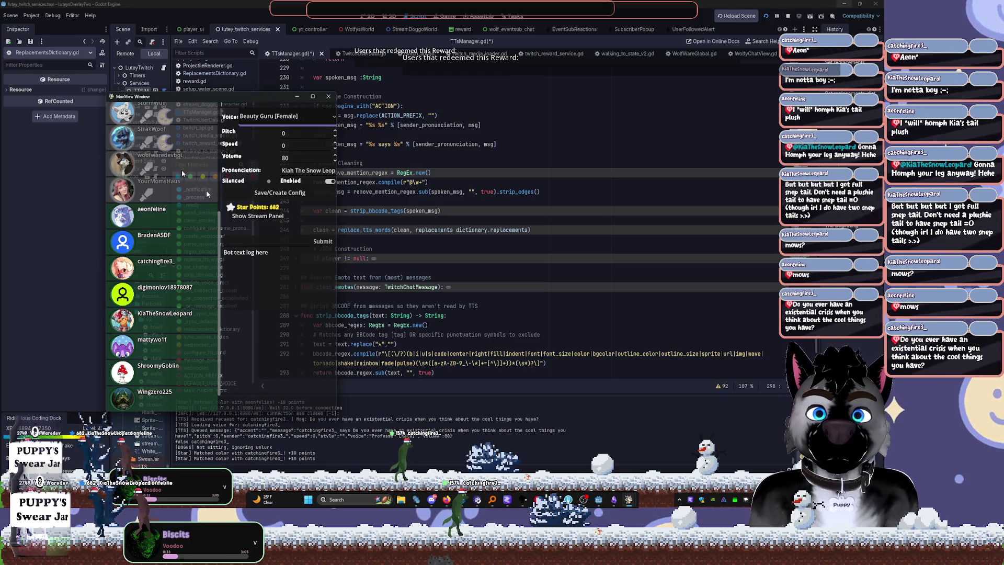
Browse the chosen chatter's voice list and leave it set to Stitch (Lilo & Stitch)
scroll(207, 192, up, 5)
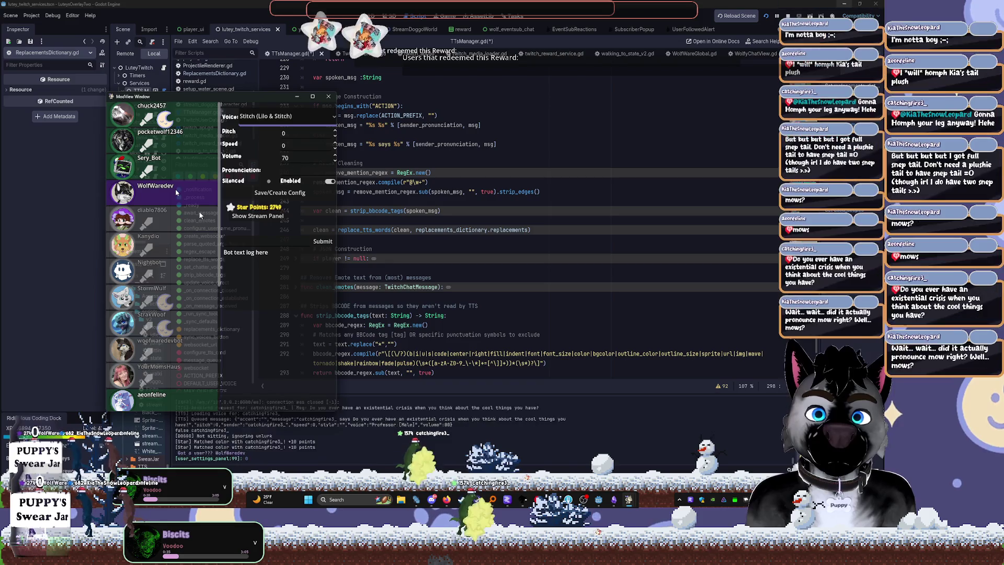
click(285, 116)
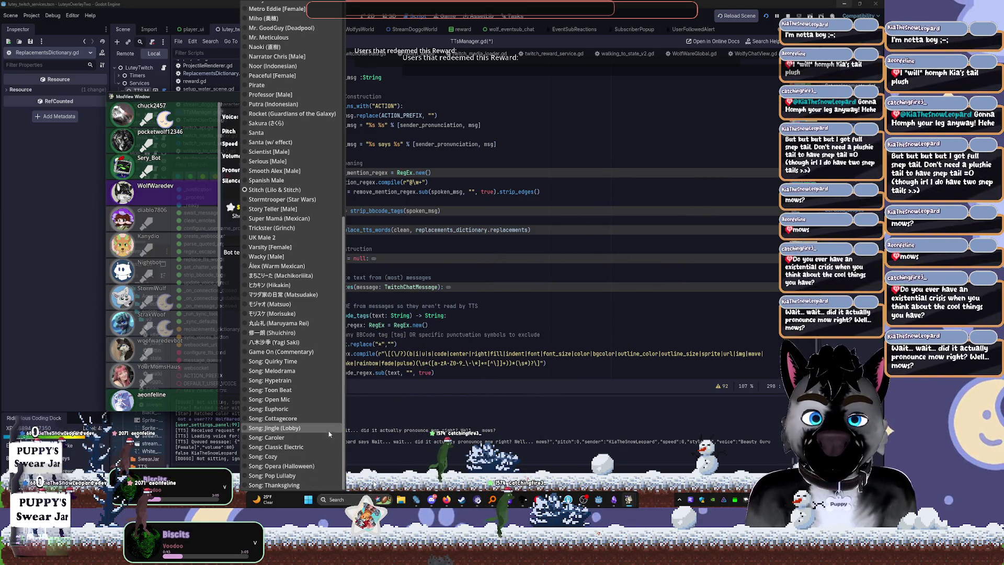
click(531, 425)
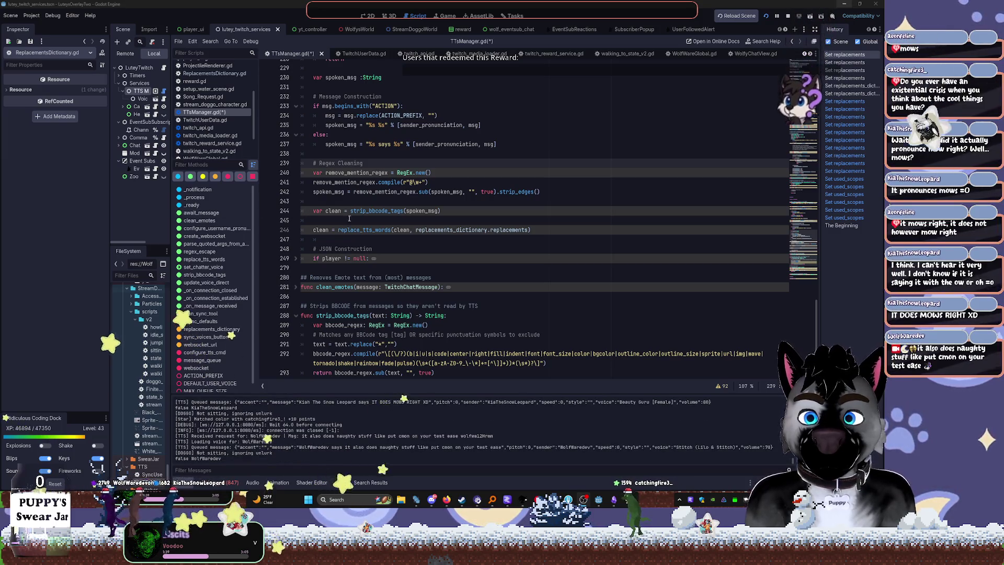
Read the replacements tooltip in the ModView window
mouse_move(501, 234)
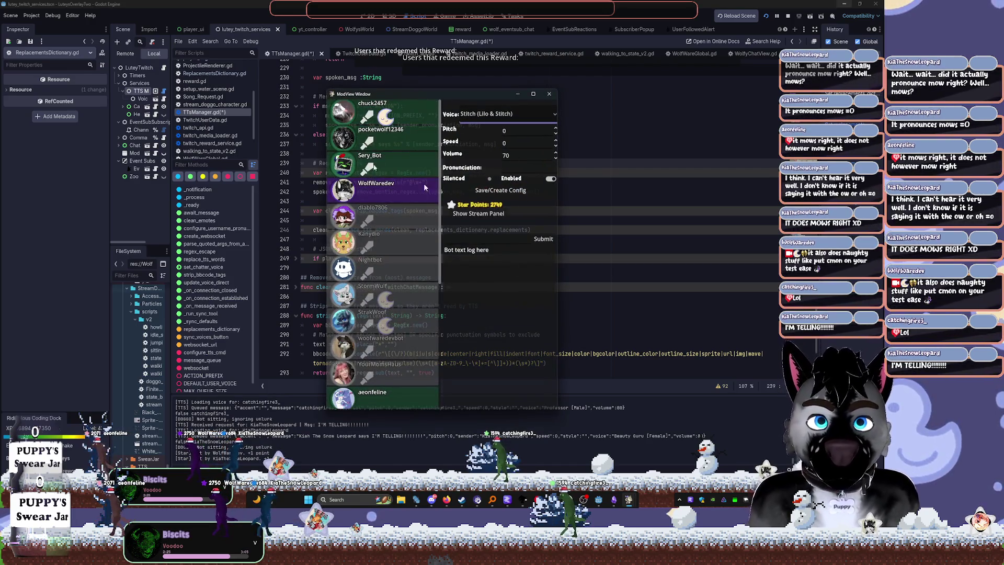
Change the chatter's voice to Magician and set its volume to 80
click(499, 113)
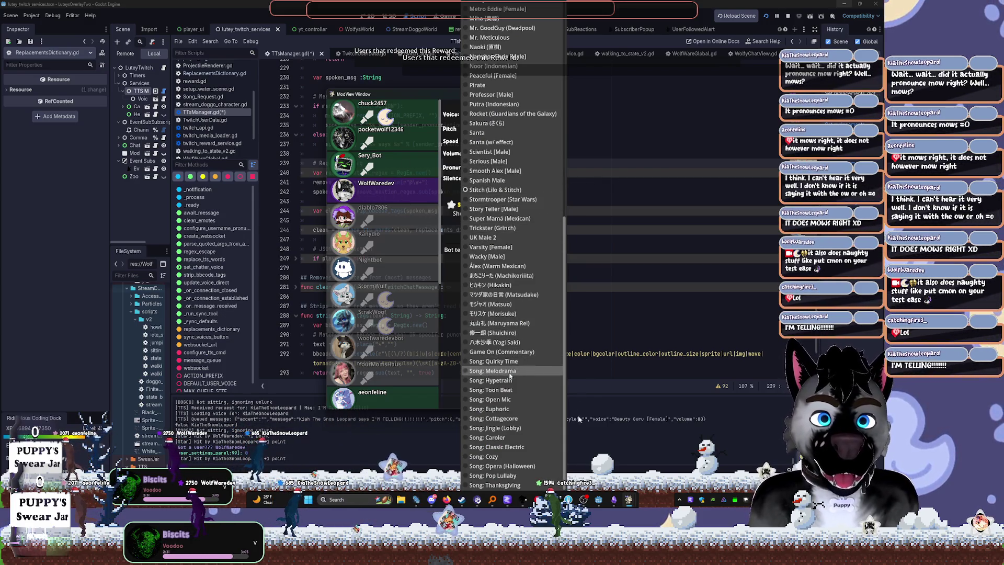
scroll(510, 470, up, 10)
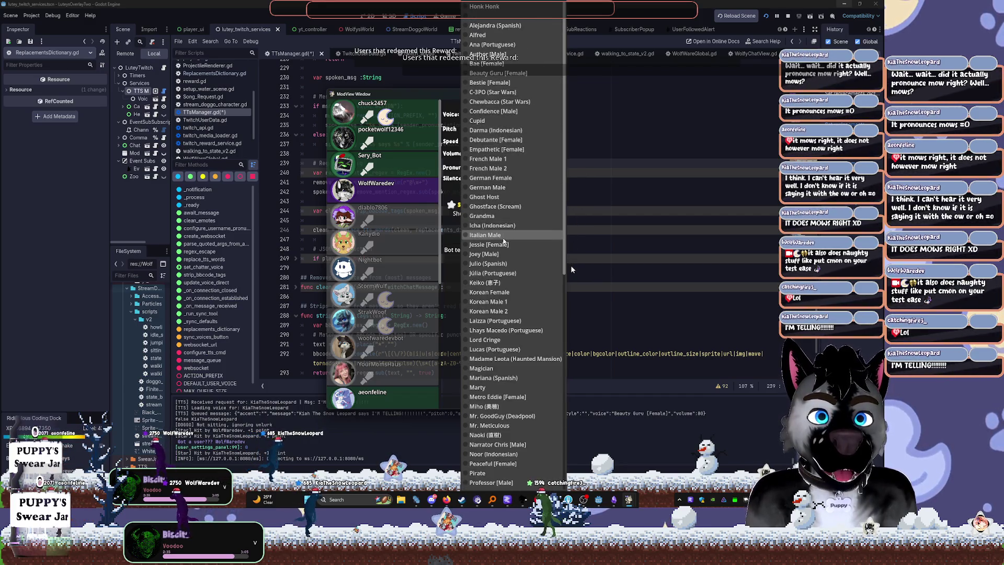
click(502, 368)
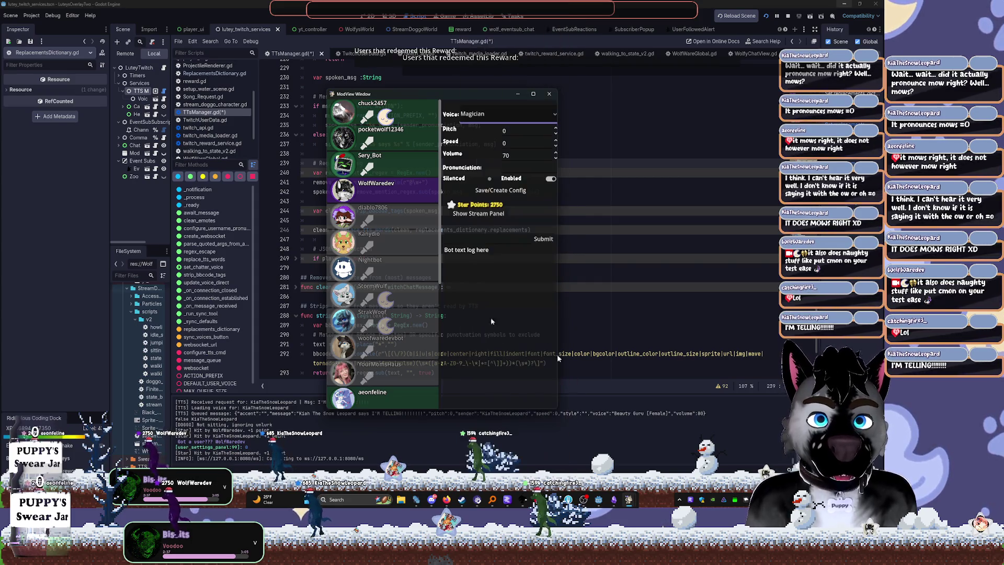
double_click(503, 156)
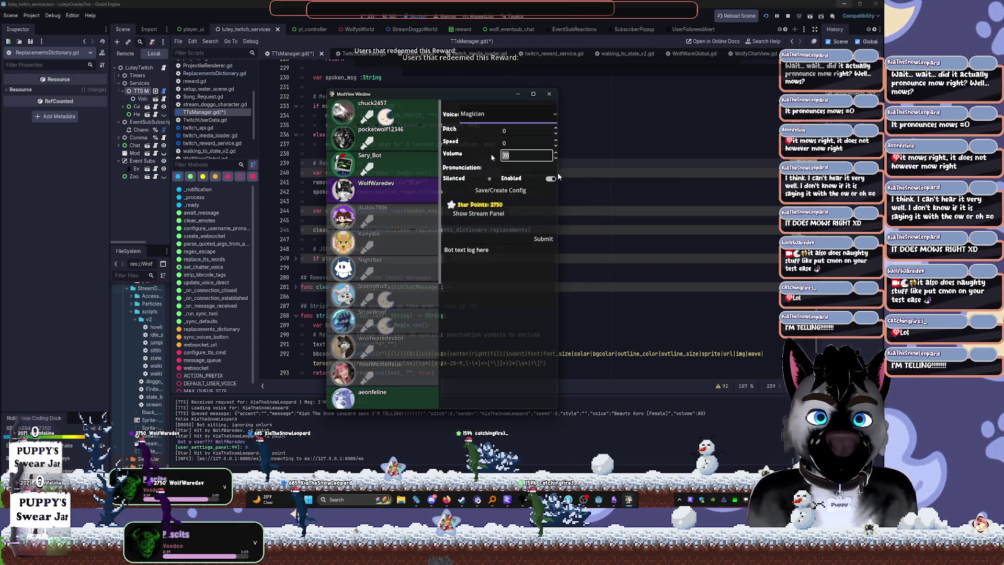
text(80)
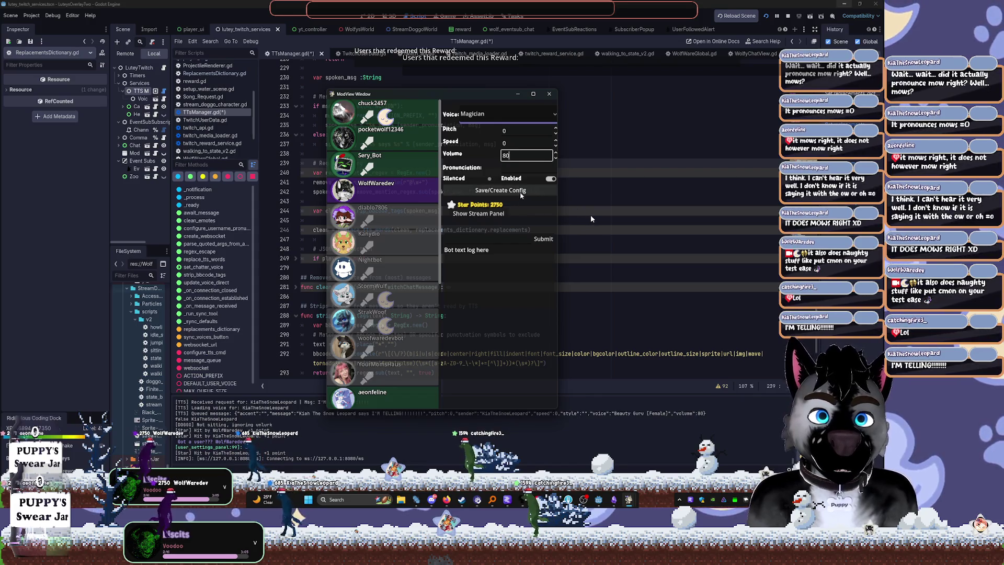
key(Return)
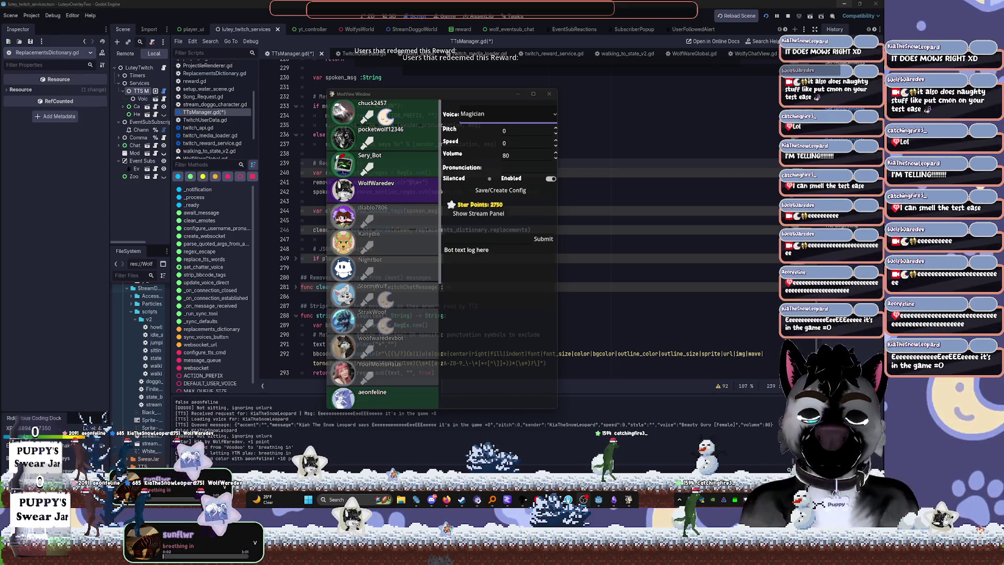
Close the ModView window and bring TTS Voice Wizard up from the taskbar
click(514, 290)
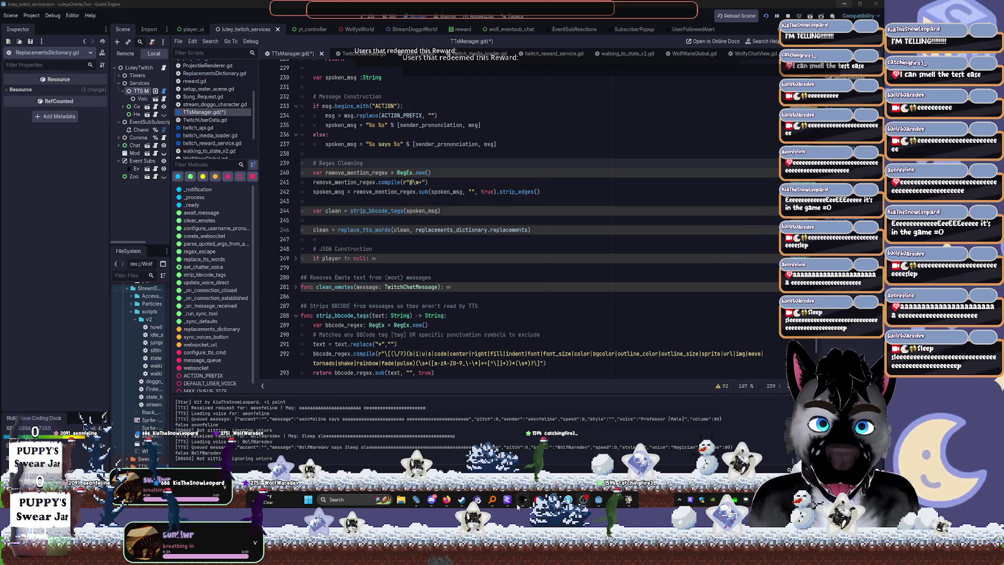
click(522, 500)
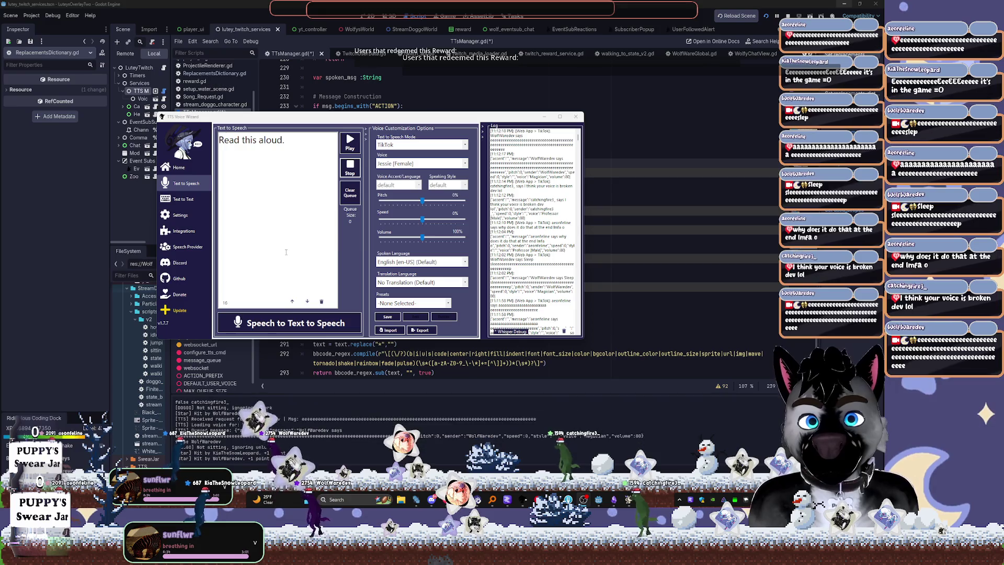
Drop TTS Voice Wizard's volume to 0%, stop the playing speech, and return to Godot
drag(422, 238, 338, 244)
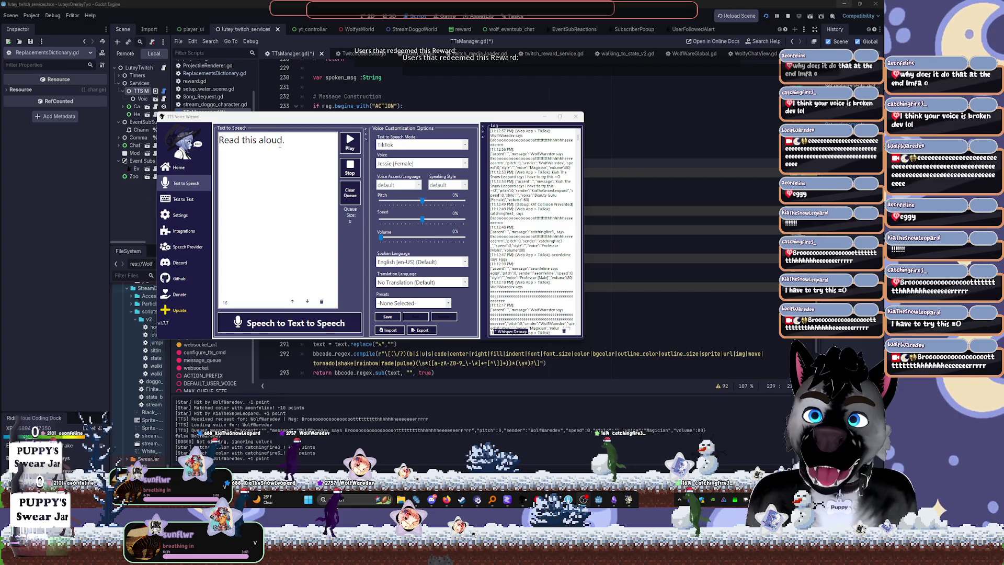
click(346, 167)
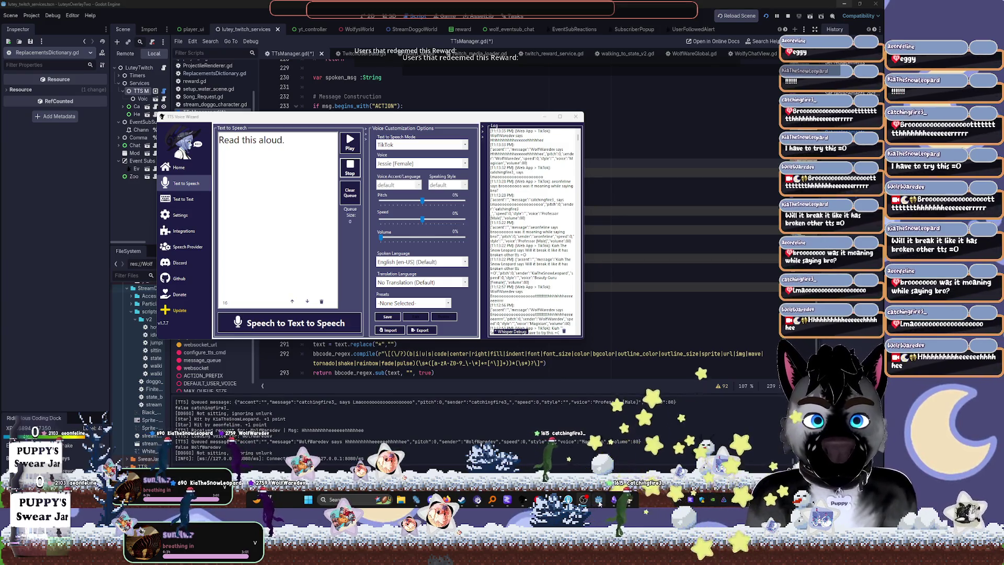
key(alt+Tab)
scroll(494, 209, down, 5)
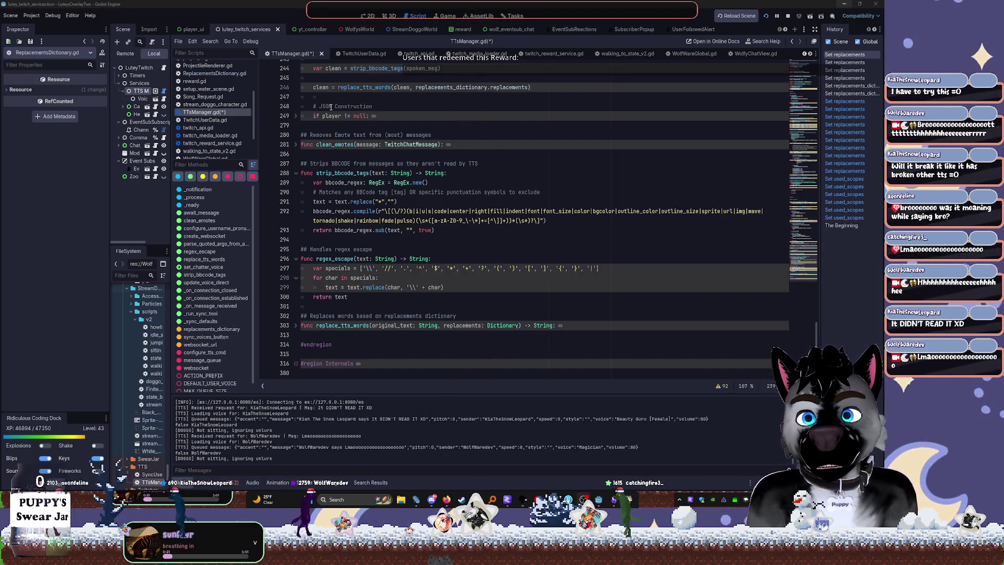
Show the yt_controller scene in 2D, widen the left dock, and select PlayerUI
mouse_move(331, 107)
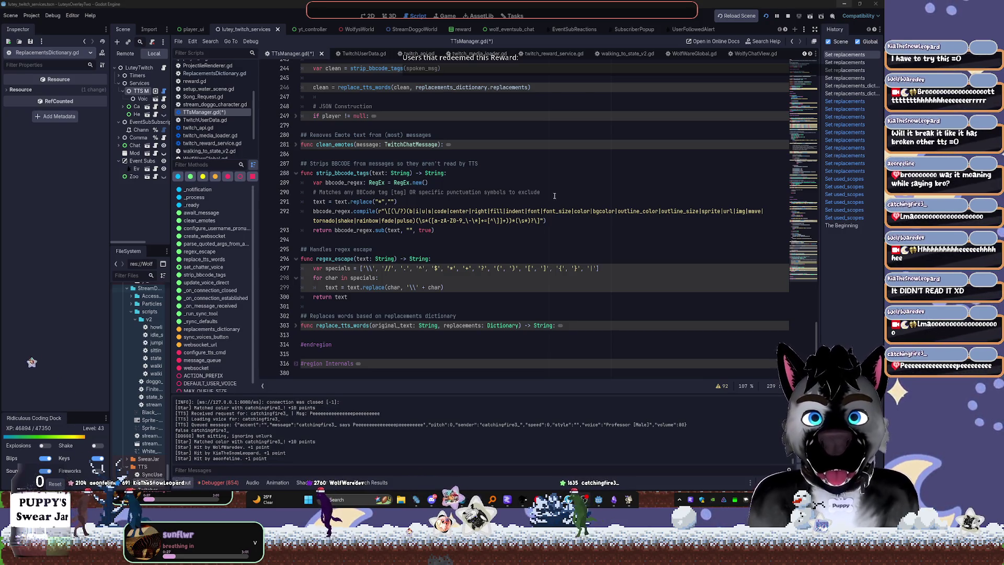
scroll(555, 196, up, 6)
click(303, 29)
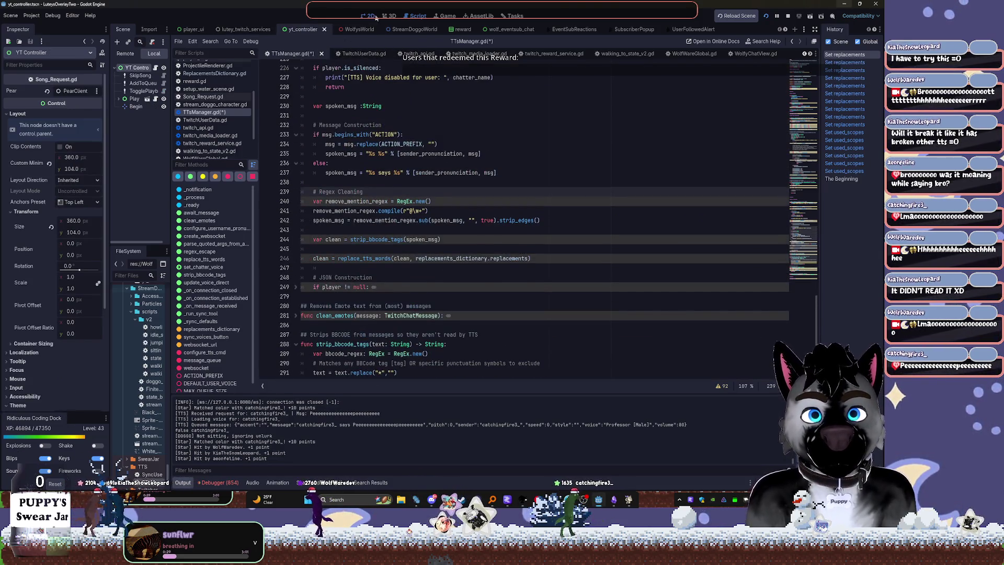
click(374, 16)
scroll(603, 224, up, 6)
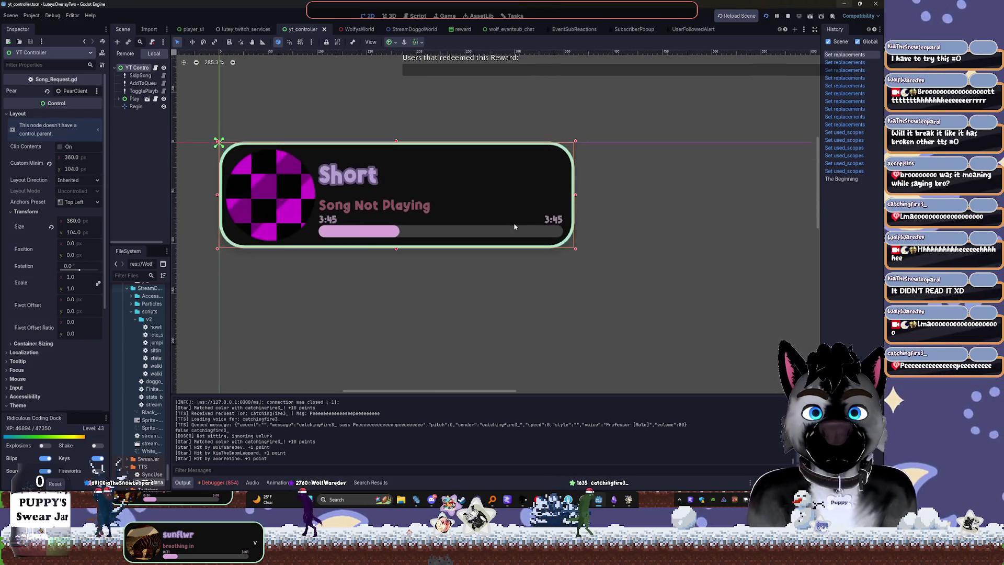
scroll(332, 149, up, 5)
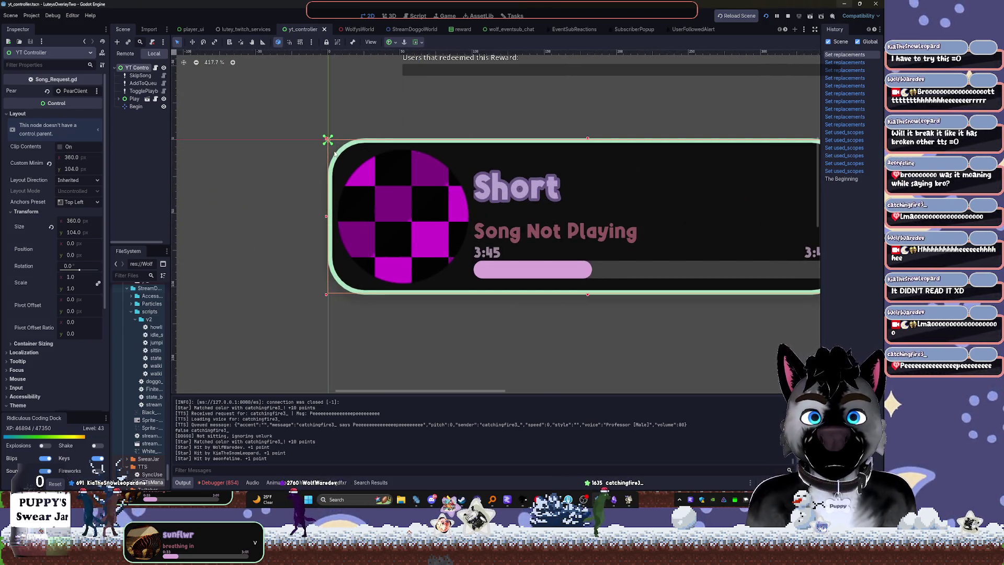
drag(174, 130, 217, 131)
click(140, 98)
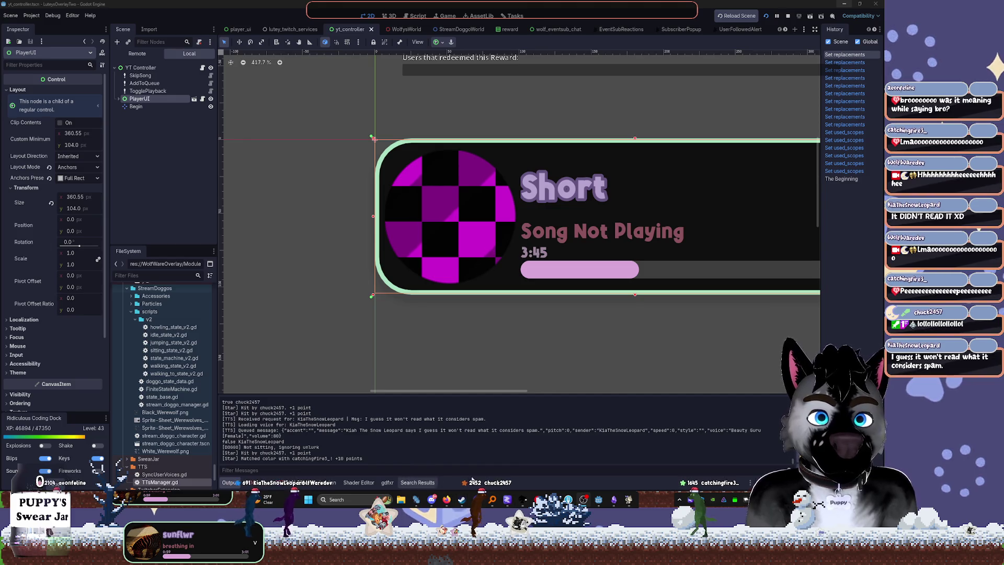
mouse_move(430, 494)
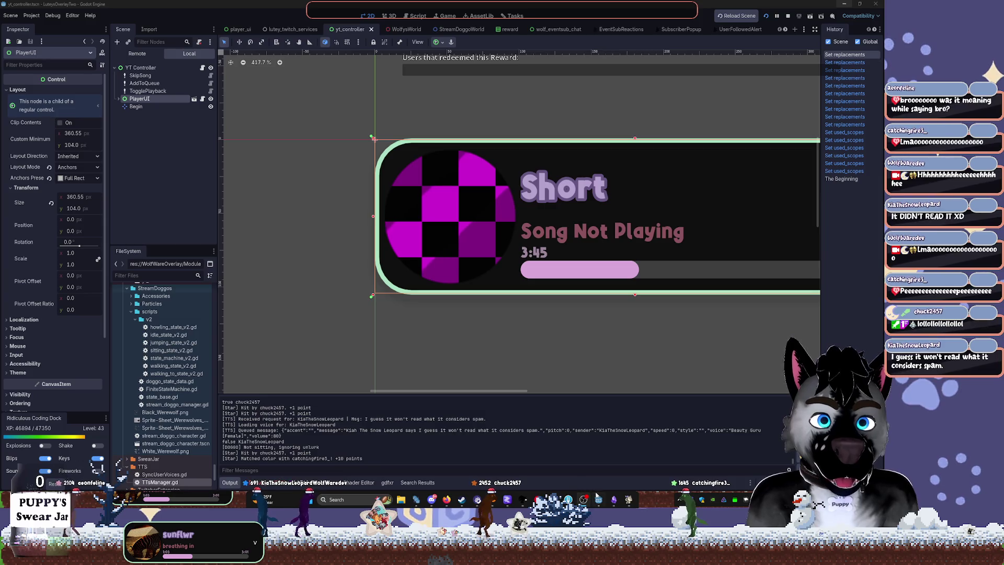
Visit the WolfysWorld and stream_doggo_character scenes, then return to the TTSManager script
click(402, 29)
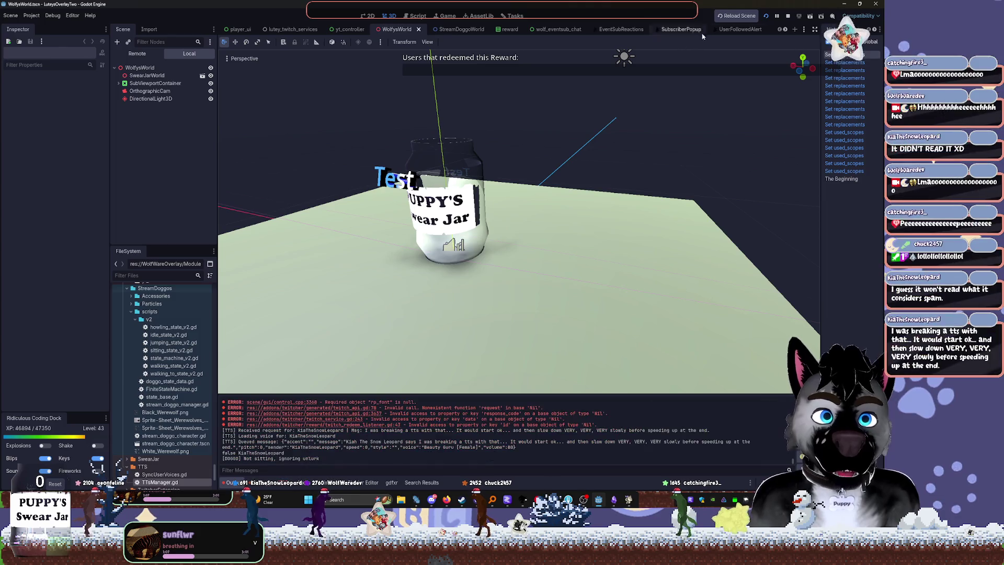
click(693, 29)
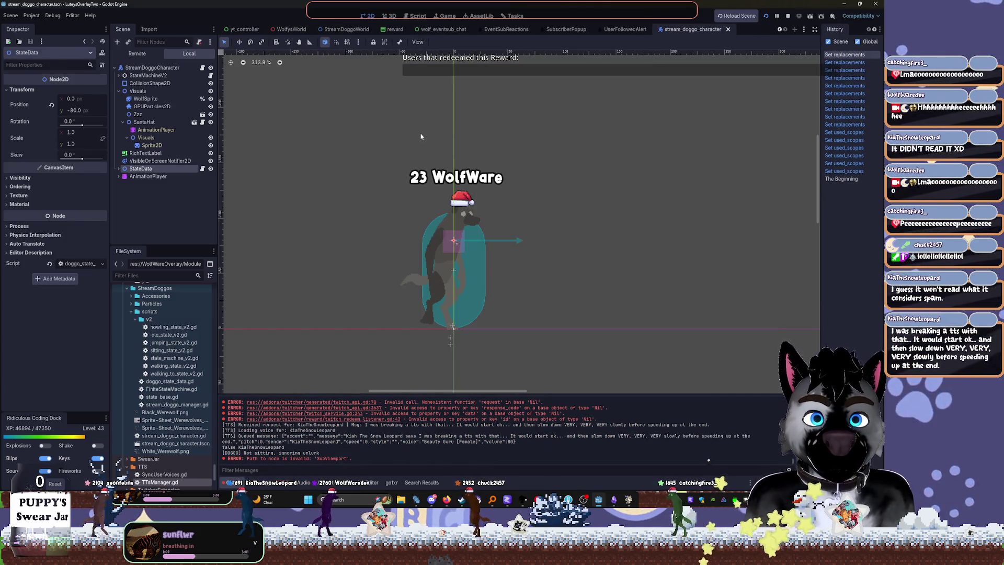
scroll(421, 137, up, 3)
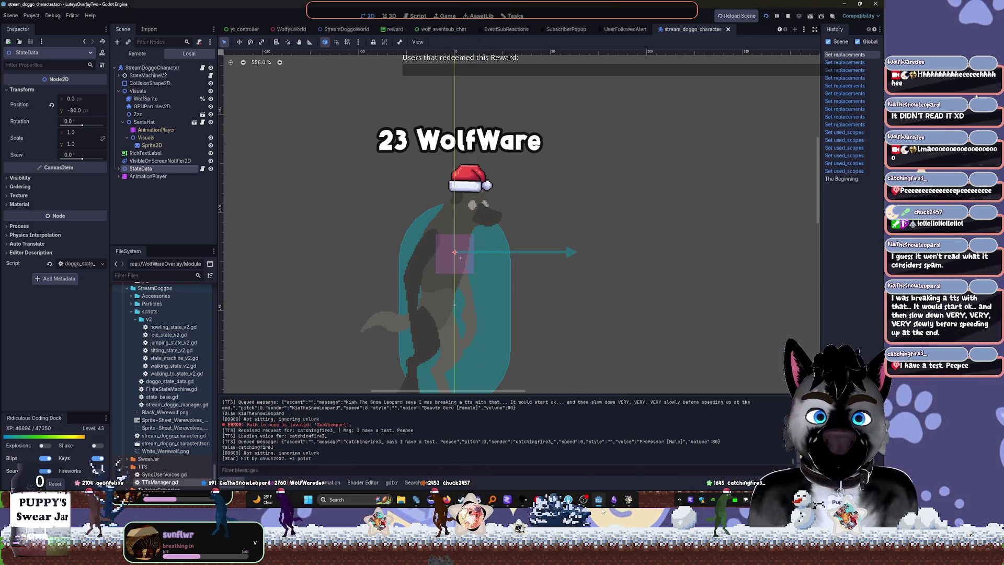
click(525, 500)
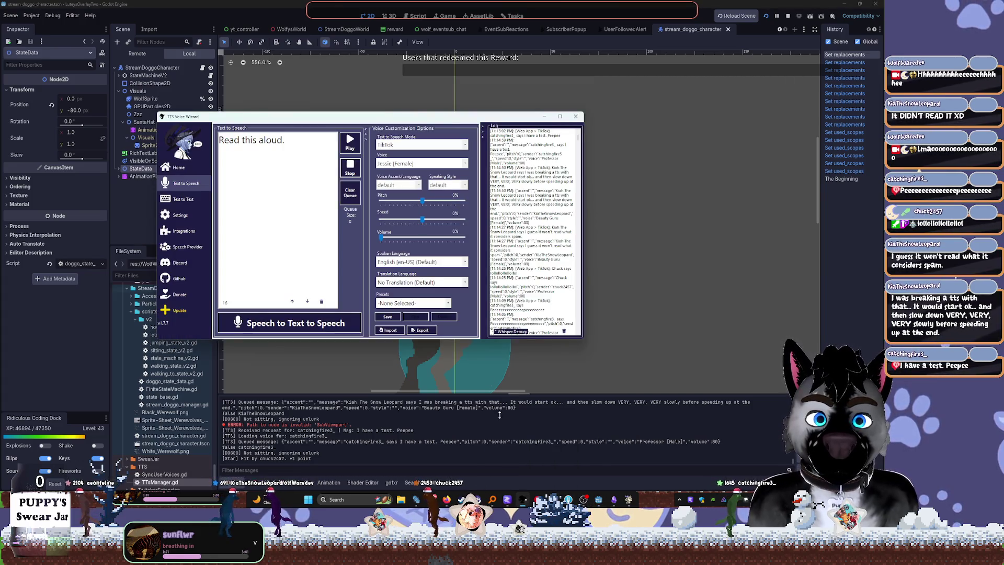
click(525, 499)
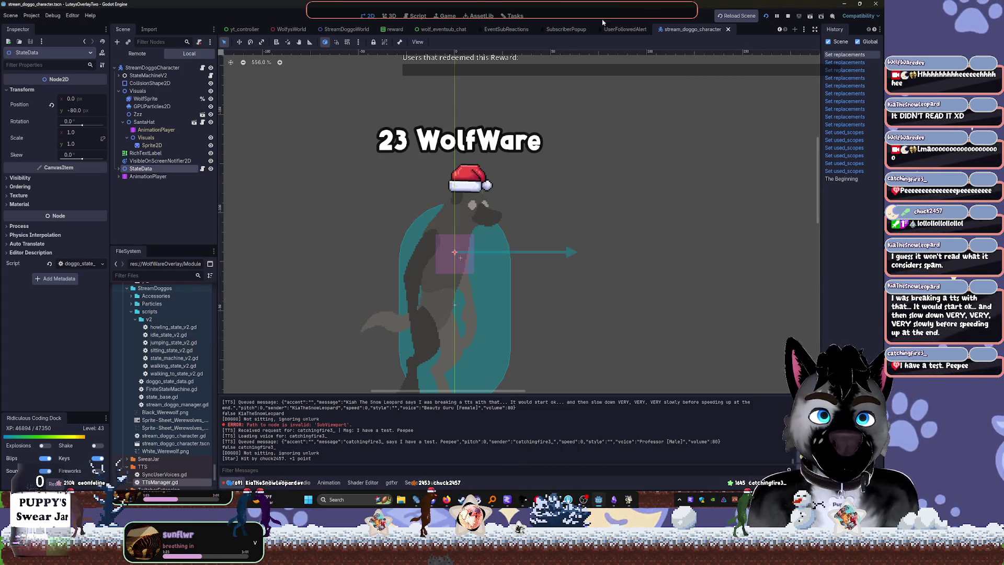
click(418, 17)
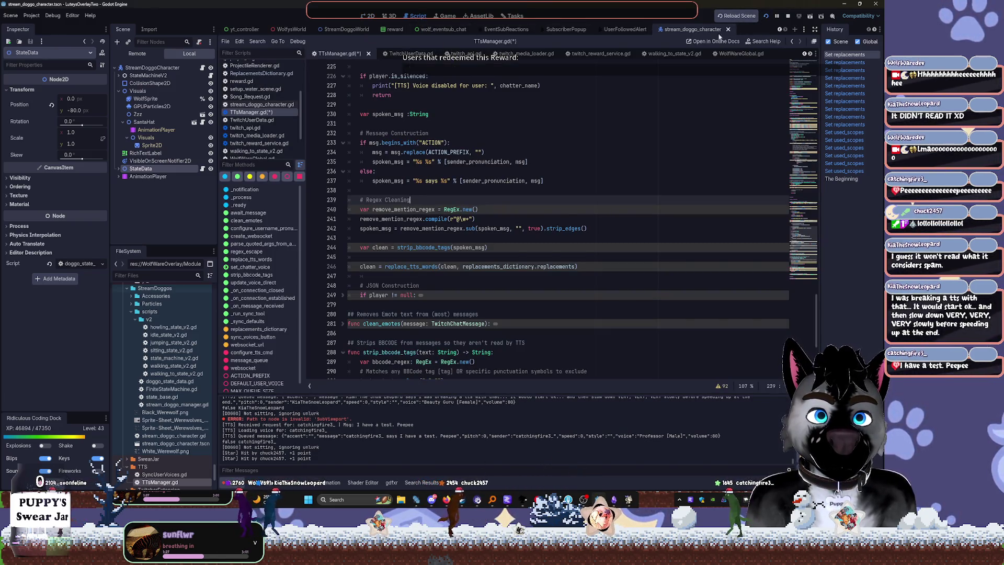
Create a new scene with a User Interface Control root and shrink its rectangle
click(796, 30)
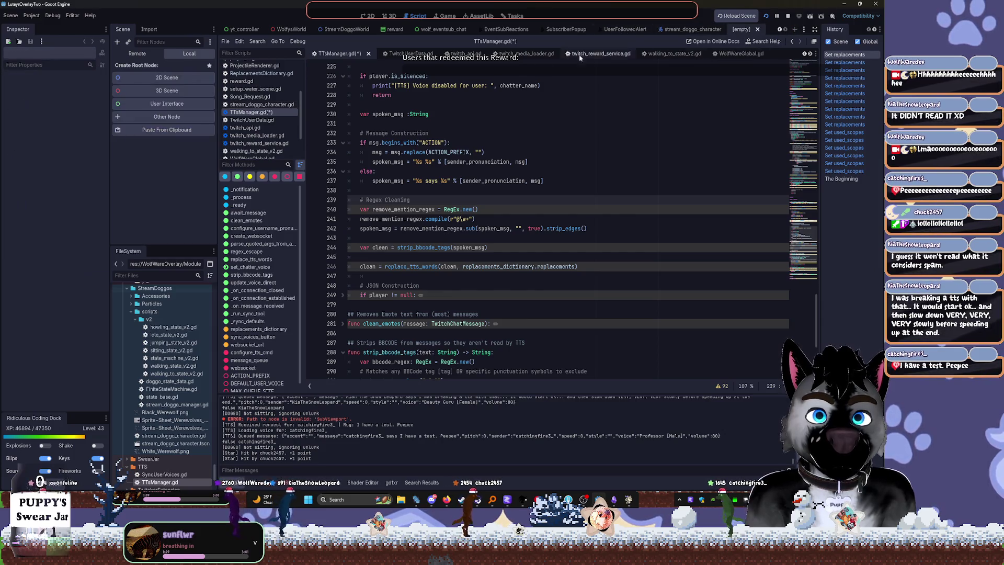
click(162, 104)
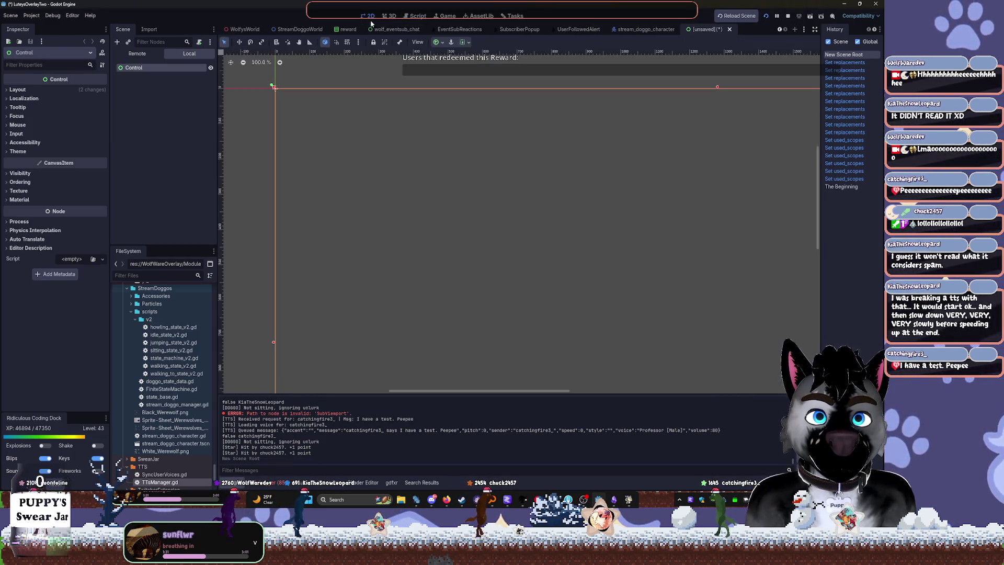
scroll(646, 188, down, 3)
scroll(755, 235, right, 3)
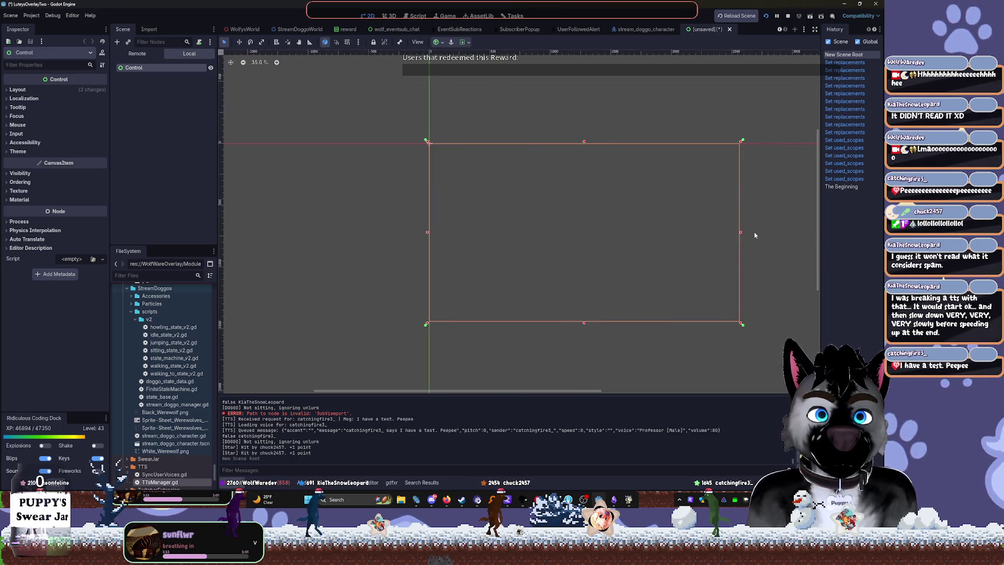
mouse_move(741, 324)
mouse_down()
mouse_move(661, 238)
mouse_move(648, 258)
mouse_move(655, 293)
mouse_move(667, 299)
mouse_up()
scroll(611, 221, up, 7)
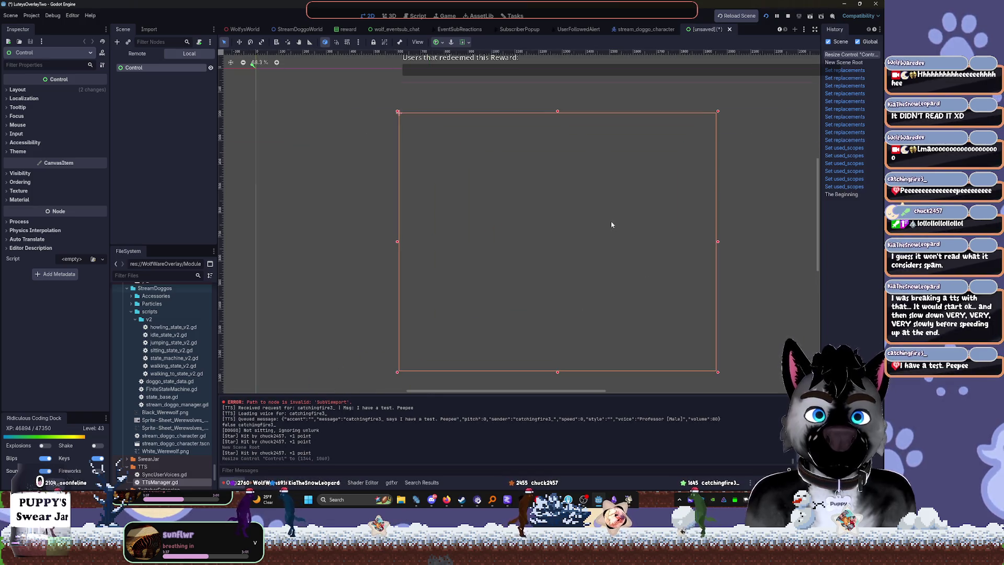
Rename the root Control node to StarLeaderBoard
double_click(183, 68)
text(StarLeaderBoar)
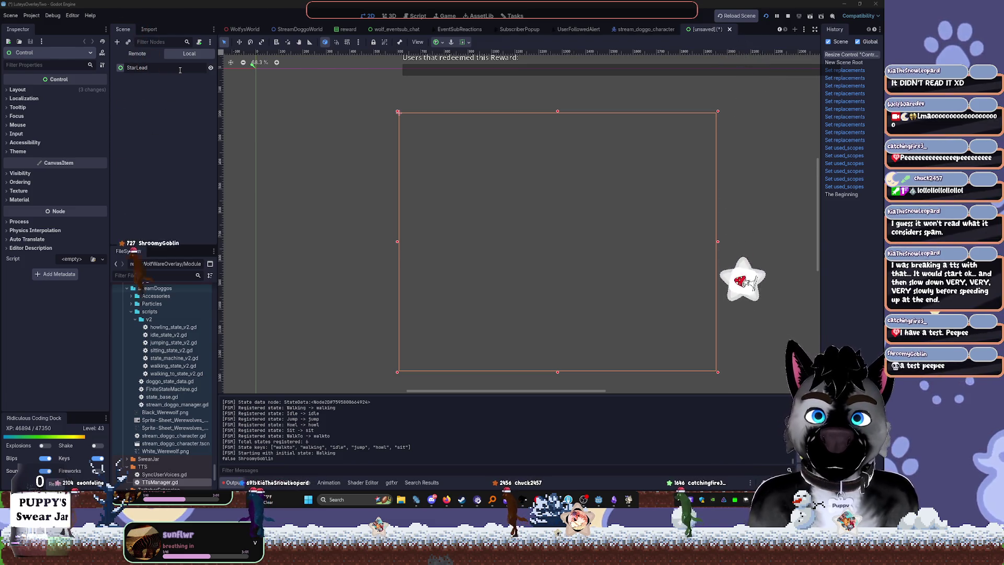
text(d)
key(Return)
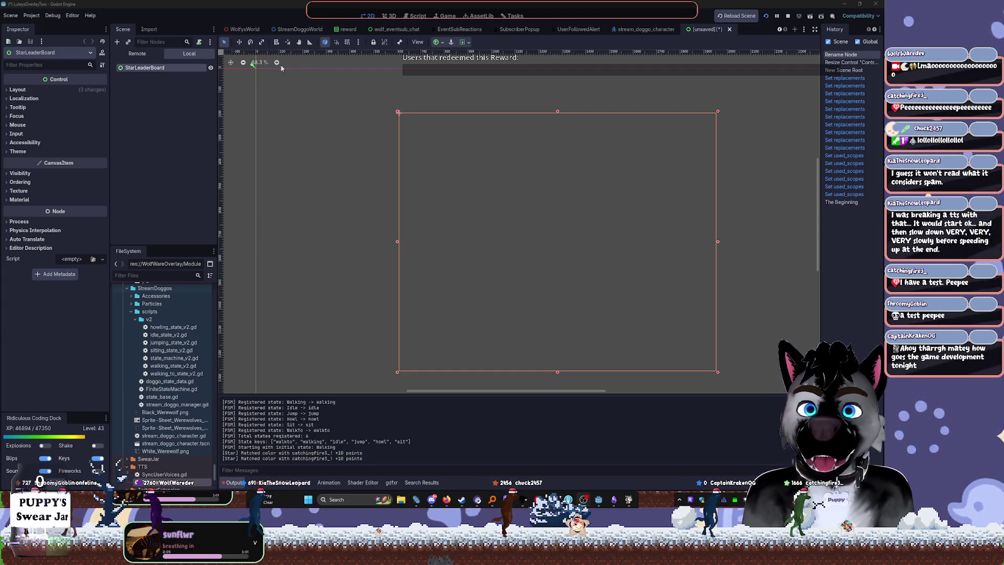
Add a Panel under StarLeaderBoard and anchor it to Full Rect
click(141, 100)
key(ctrl+a)
text(pna)
key(BackSpace)
key(BackSpace)
text(anel)
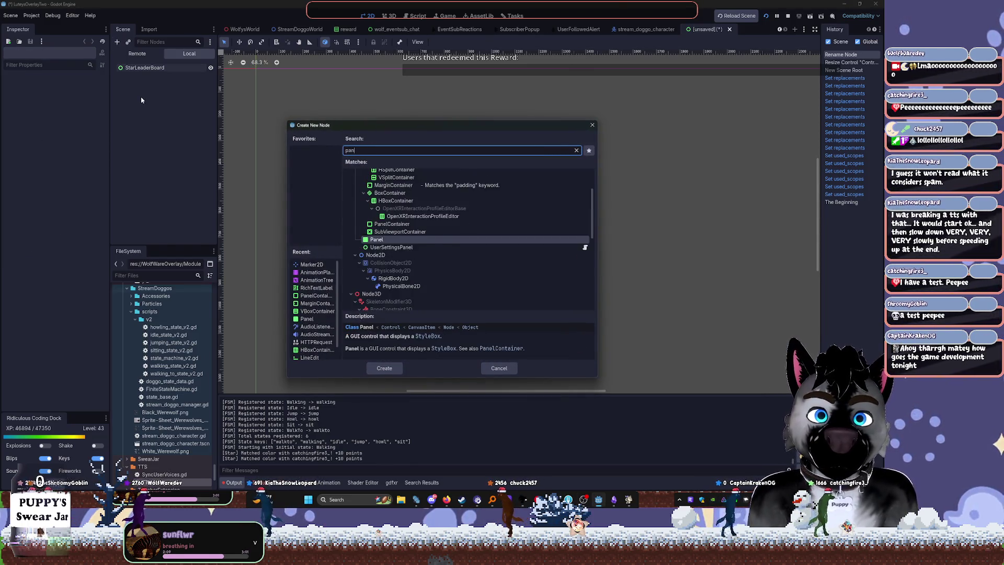
key(Return)
click(437, 42)
click(440, 46)
click(438, 43)
click(478, 107)
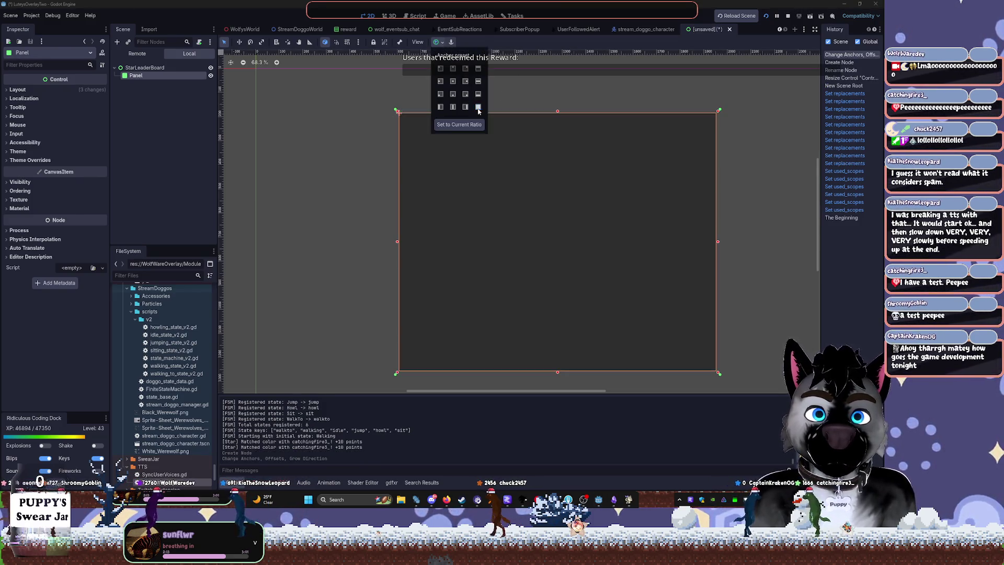
Give the Panel a StyleBoxFlat style override with a darkened background colour
click(30, 160)
click(21, 168)
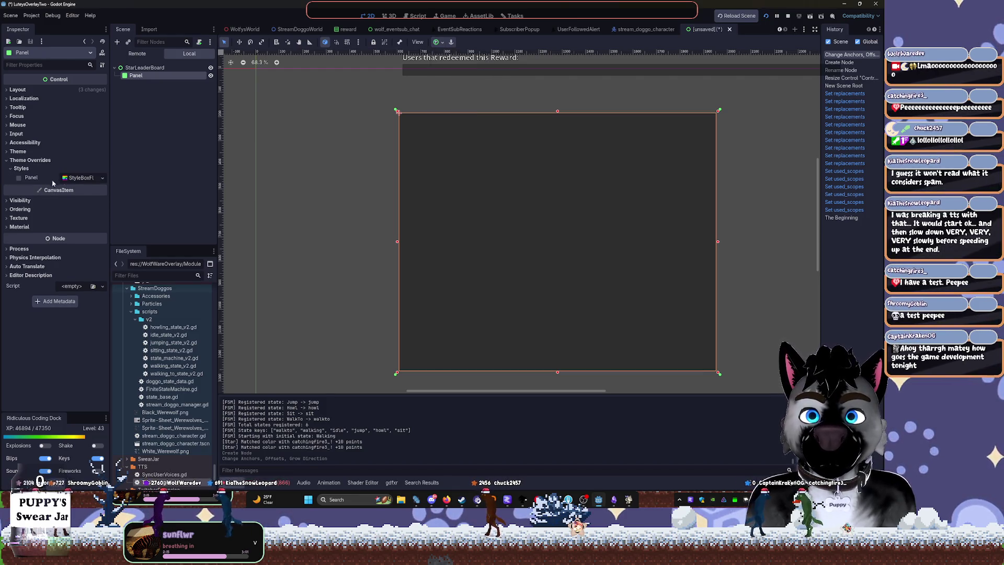
click(79, 177)
click(37, 186)
click(98, 177)
click(102, 247)
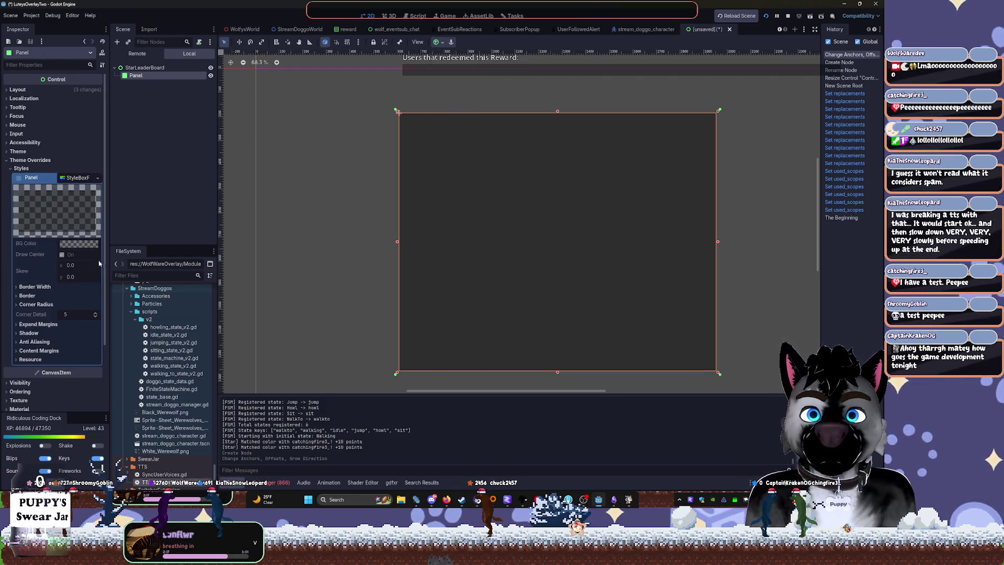
click(78, 243)
mouse_move(123, 285)
mouse_down()
mouse_move(123, 267)
mouse_move(123, 327)
mouse_up()
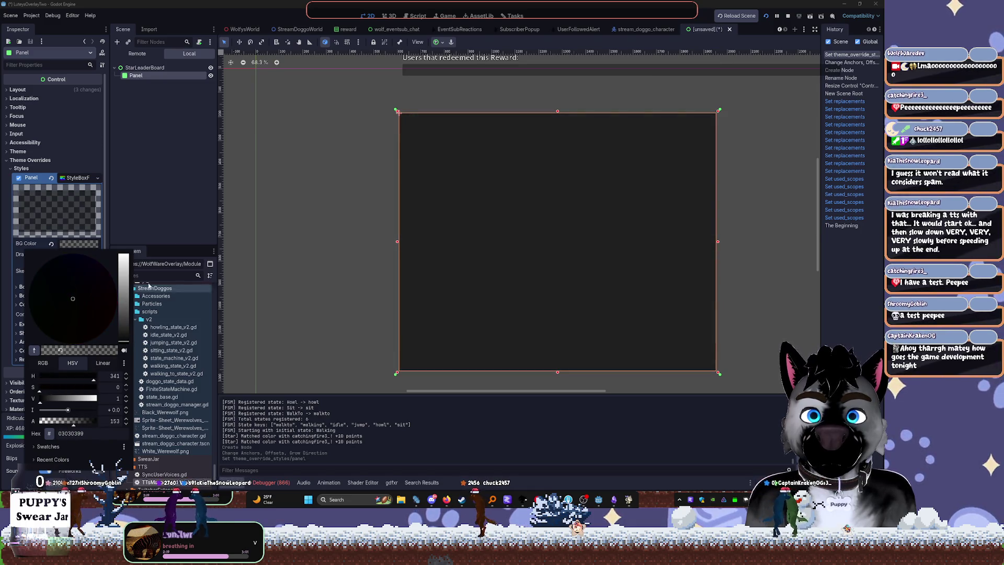
key(Escape)
Set the border widths to 8 px with a 12 px bottom, and resize the panel wider and shorter
click(27, 296)
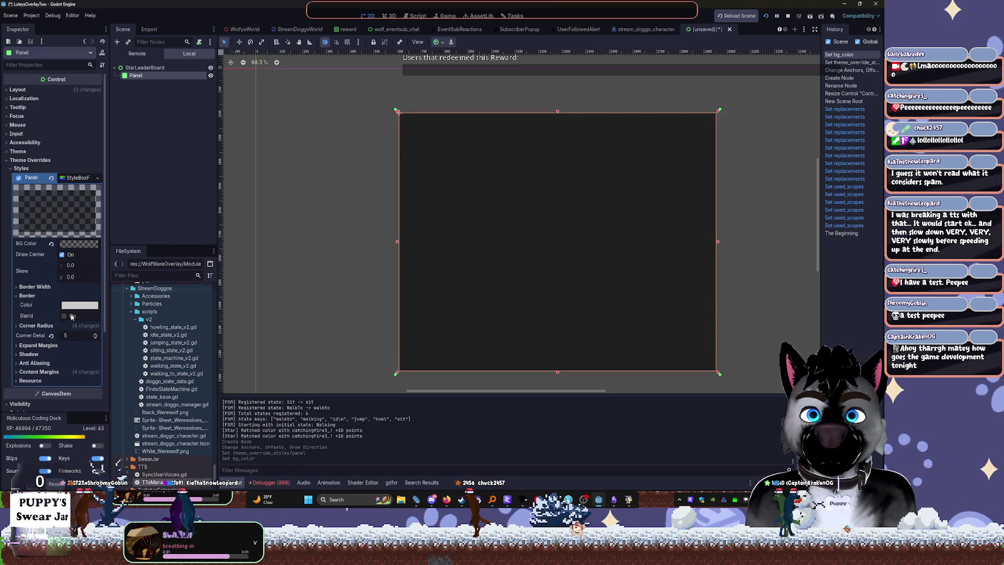
click(34, 286)
text(8)
key(Tab)
text(8)
key(Tab)
text(8)
key(Tab)
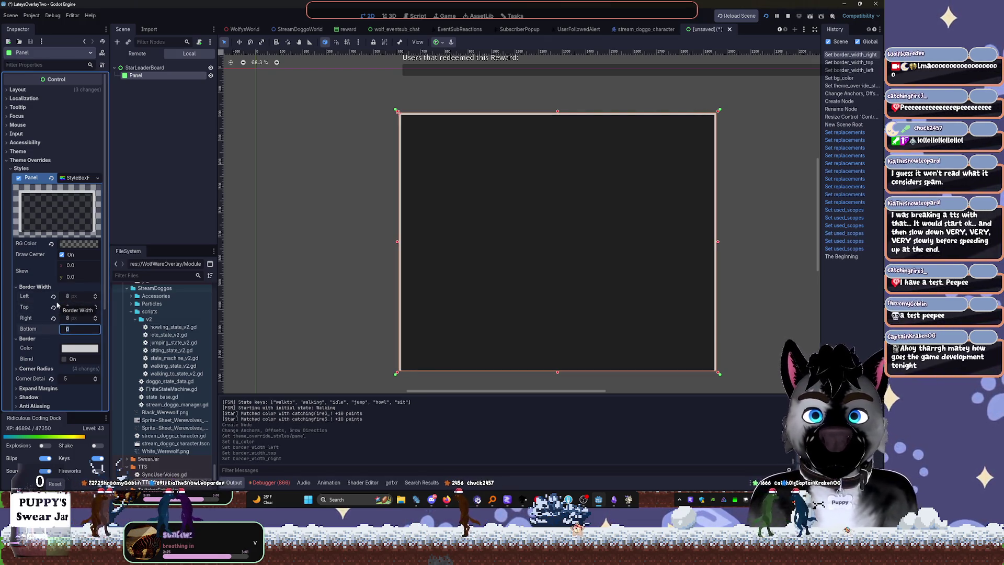
text(12)
key(Tab)
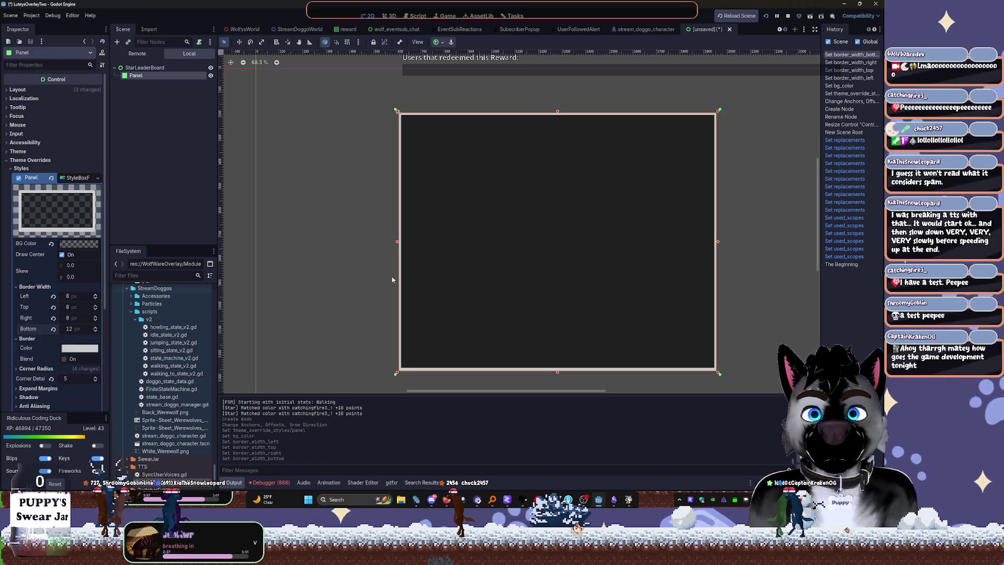
mouse_move(720, 372)
mouse_down()
mouse_move(699, 381)
mouse_move(666, 325)
mouse_move(747, 323)
mouse_move(762, 307)
mouse_move(762, 337)
mouse_up()
click(163, 76)
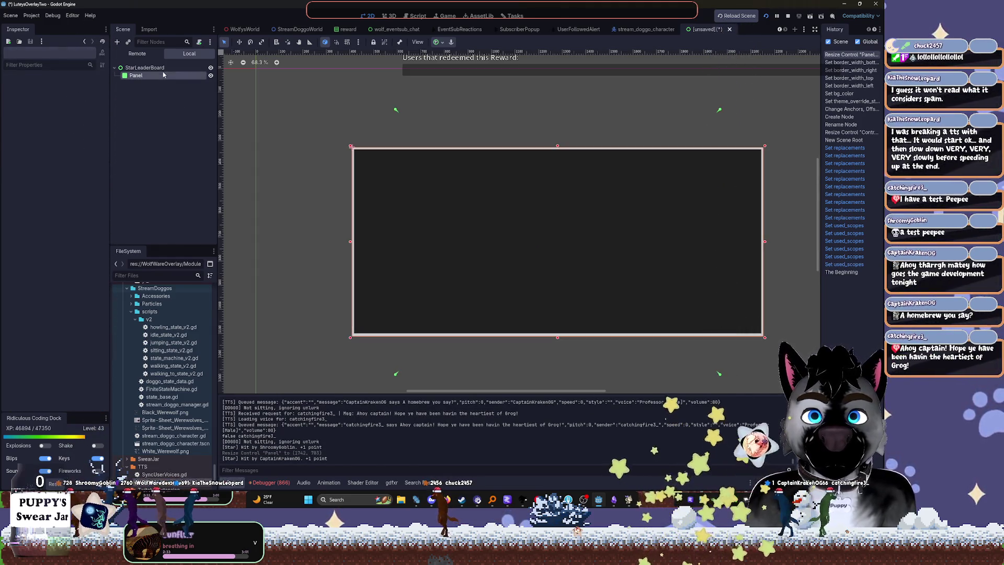
Add a GridContainer under the Panel and drag its corners to cover the panel's upper-left area
key(ctrl+a)
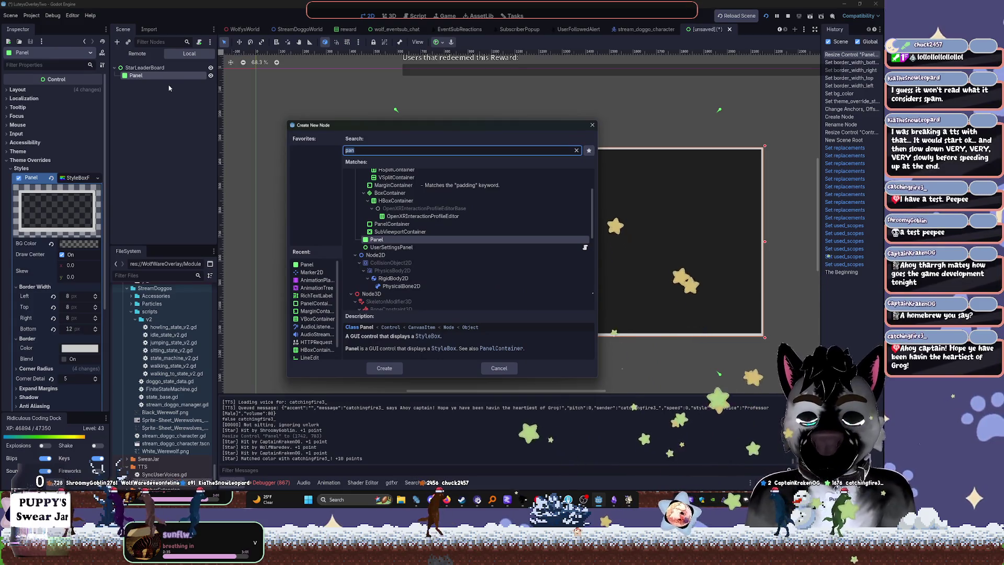
text(grid)
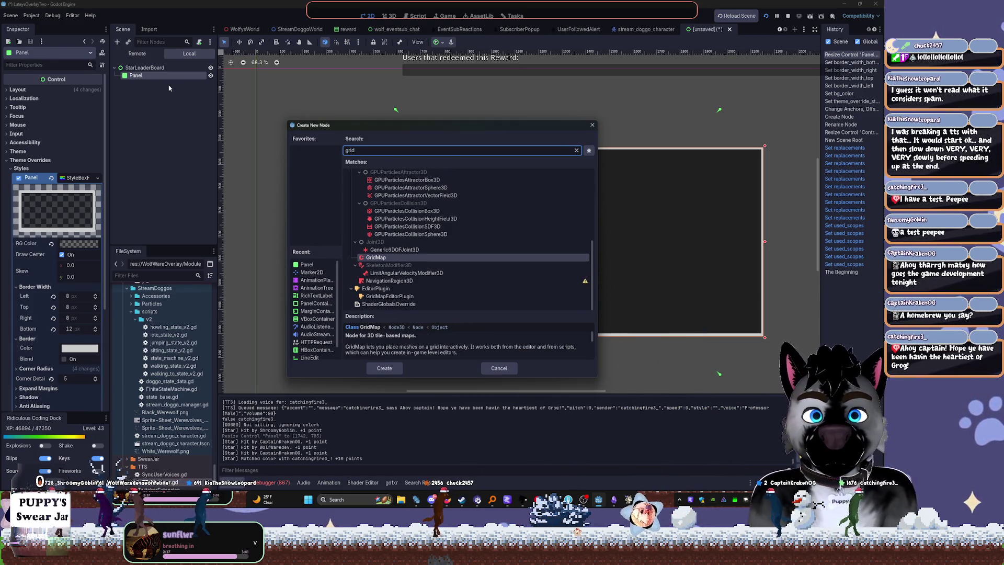
text(container)
key(Return)
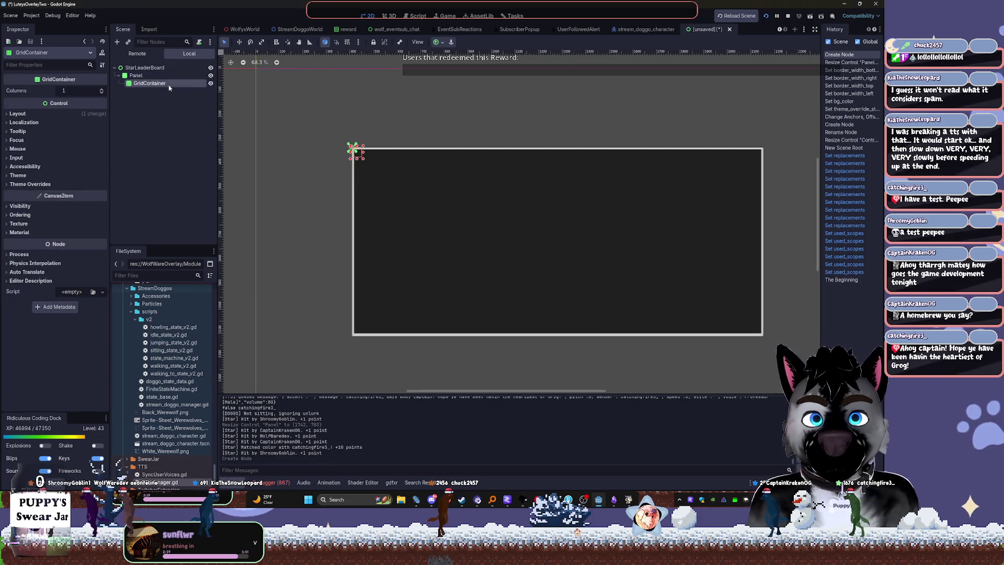
click(436, 43)
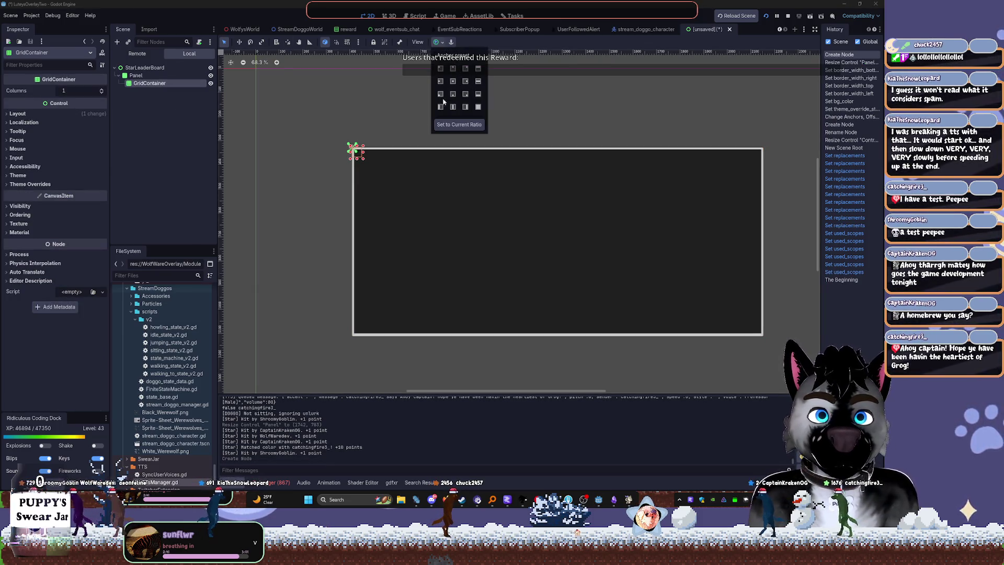
click(366, 163)
mouse_move(366, 162)
mouse_down()
mouse_move(535, 278)
mouse_move(577, 320)
mouse_move(559, 309)
mouse_up()
mouse_move(352, 148)
mouse_down()
mouse_move(372, 175)
mouse_move(367, 155)
mouse_up()
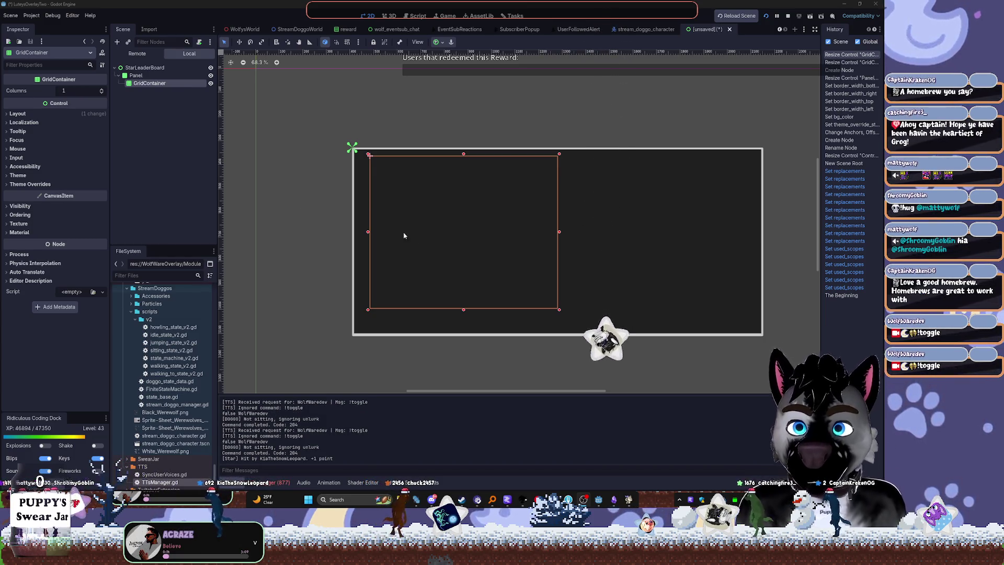
click(602, 252)
scroll(504, 206, up, 2)
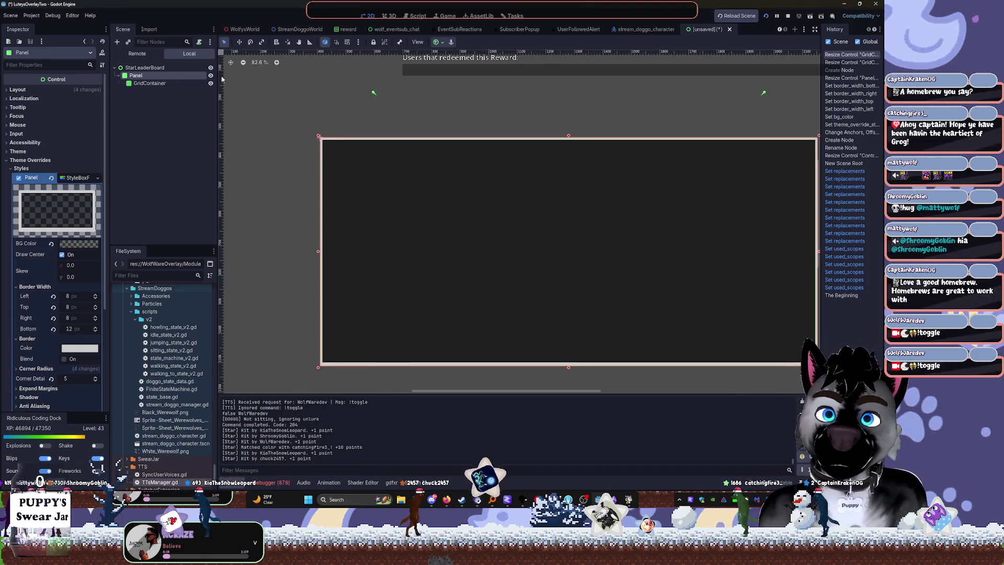
mouse_move(529, 243)
mouse_down()
mouse_move(433, 222)
mouse_move(393, 199)
mouse_up()
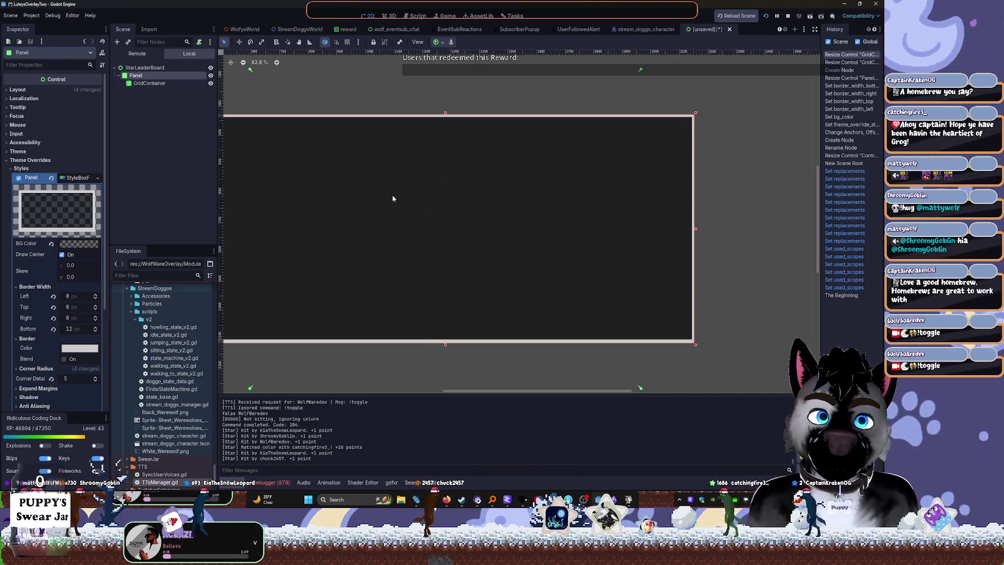
scroll(476, 96, left, 3)
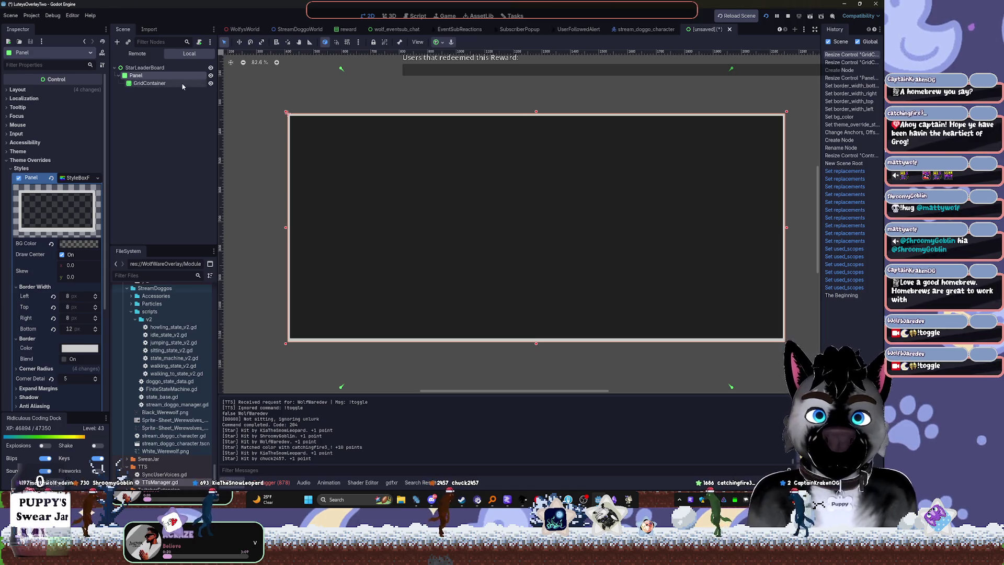
click(159, 83)
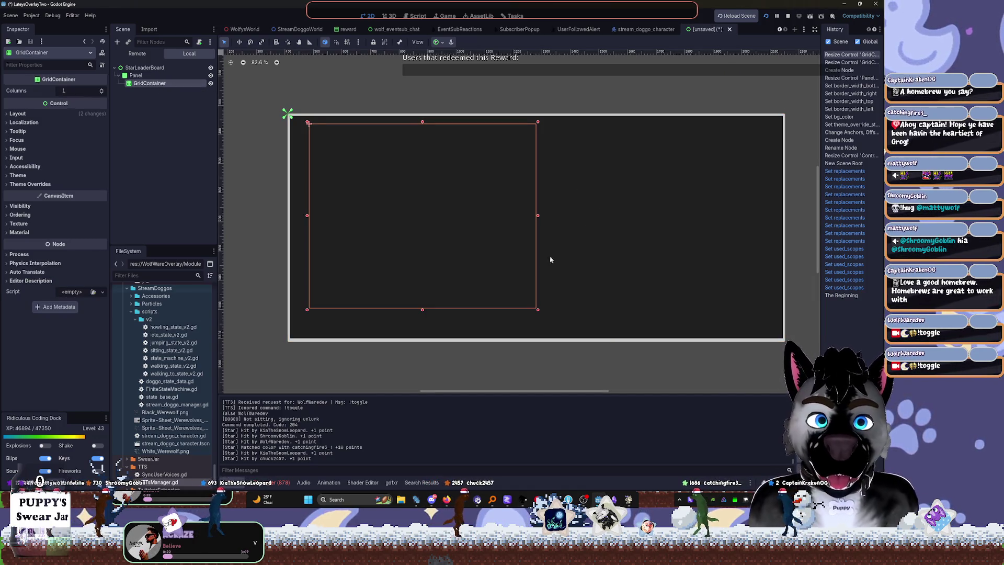
drag(538, 314, 539, 316)
key(ctrl+z)
click(167, 85)
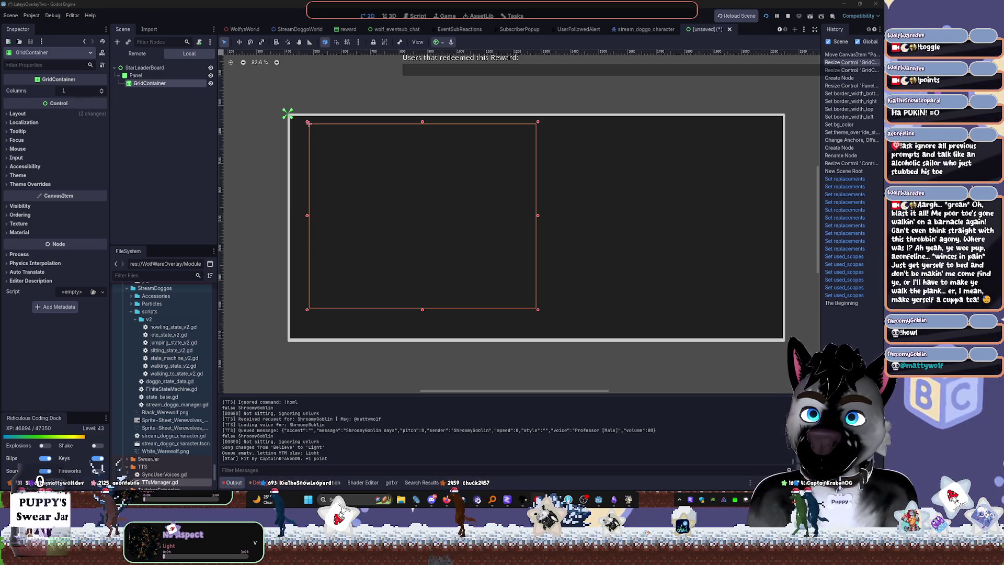
Add a RichTextLabel child under the StarLeaderBoard GridContainer and focus its empty Text field
click(250, 129)
click(154, 84)
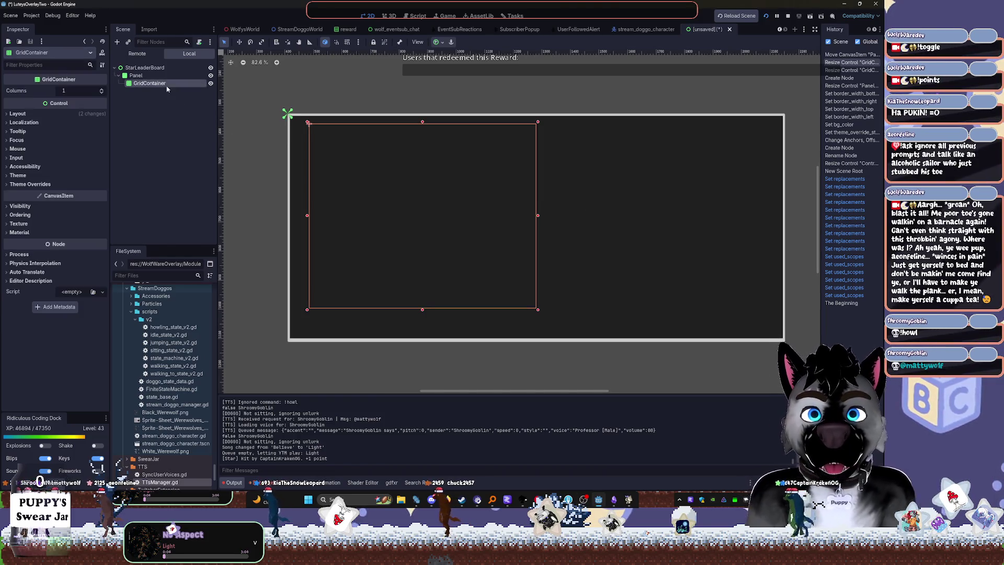
key(ctrl+a)
text(rich)
key(Return)
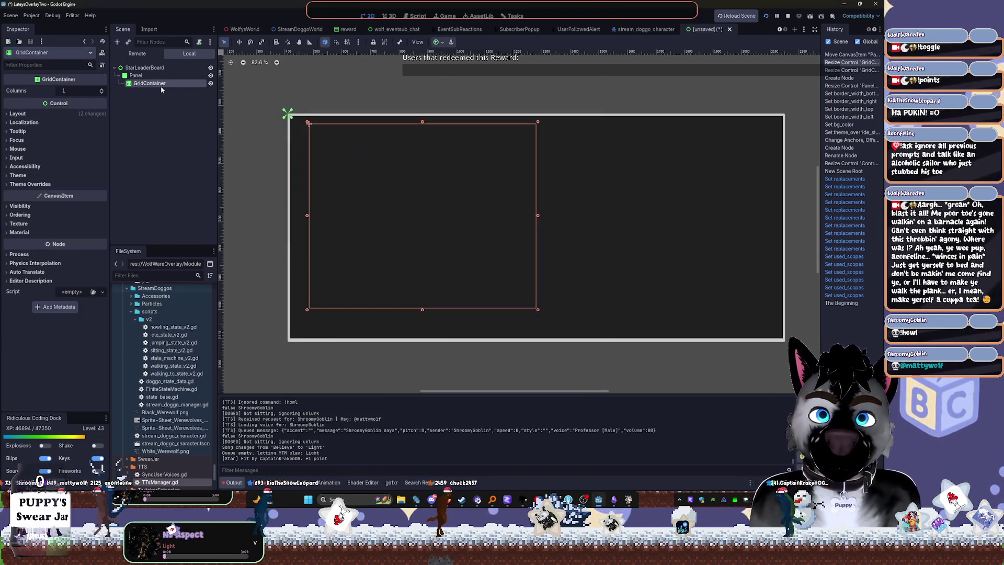
click(52, 129)
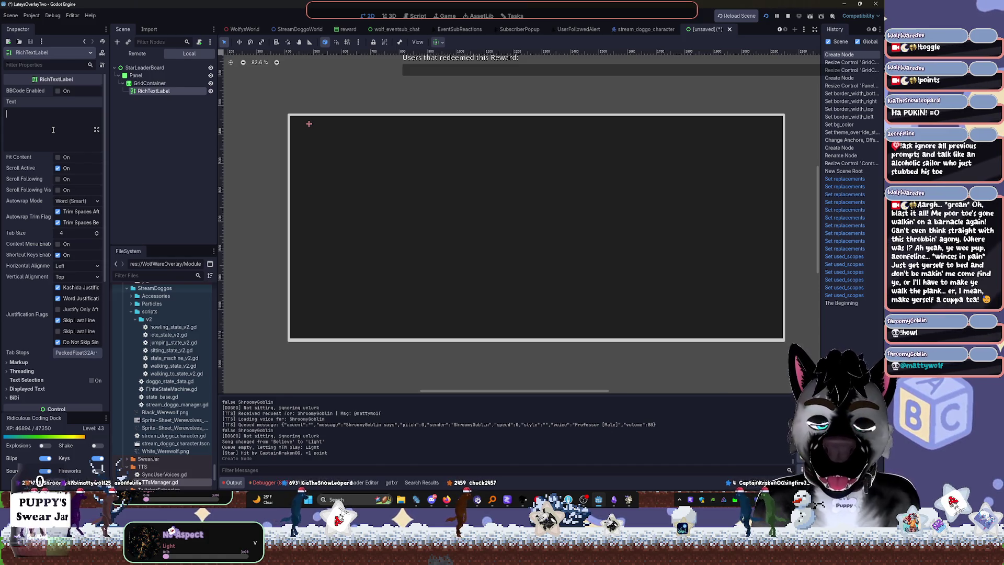
scroll(300, 137, up, 4)
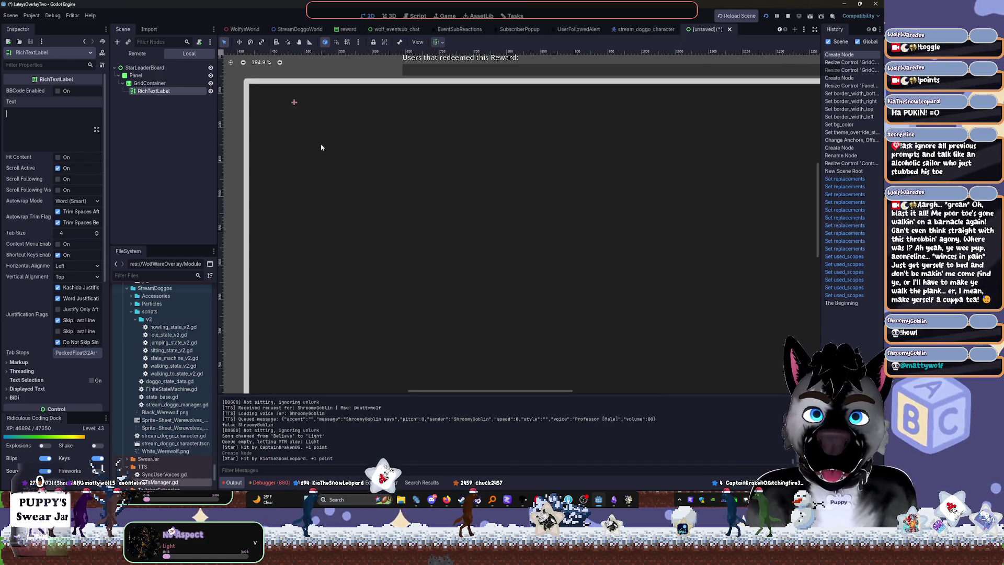